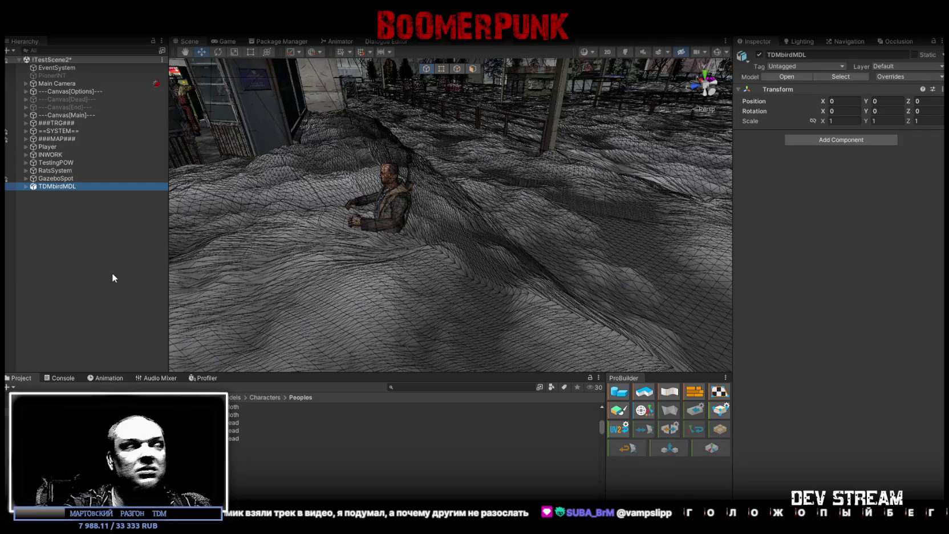
Step: Expand TestingPOW in the Hierarchy, then select TDMbird and frame it in the Scene view
{"action": "left_click_drag", "start_coordinate": [344, 193], "coordinate": [184, 195]}
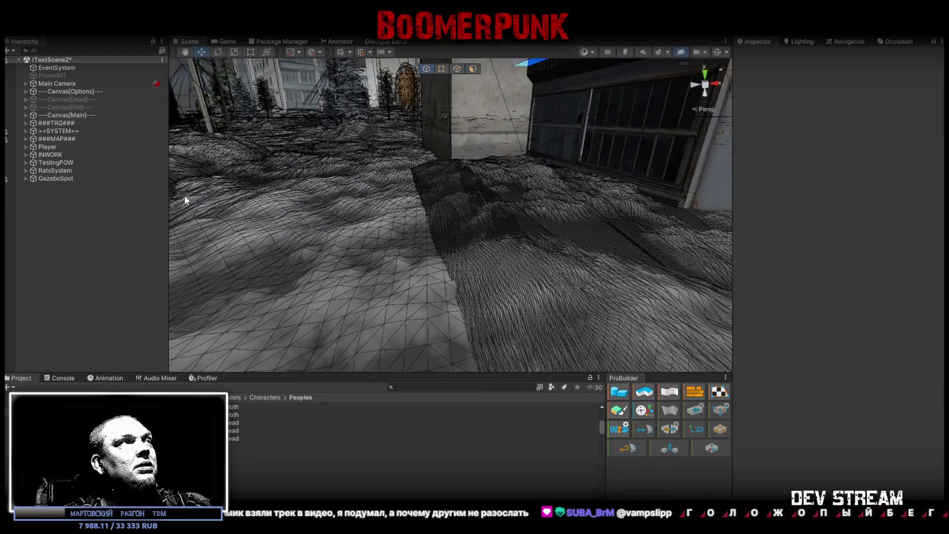
{"action": "left_click", "coordinate": [26, 171]}
{"action": "left_click", "coordinate": [26, 171]}
{"action": "left_click", "coordinate": [25, 162]}
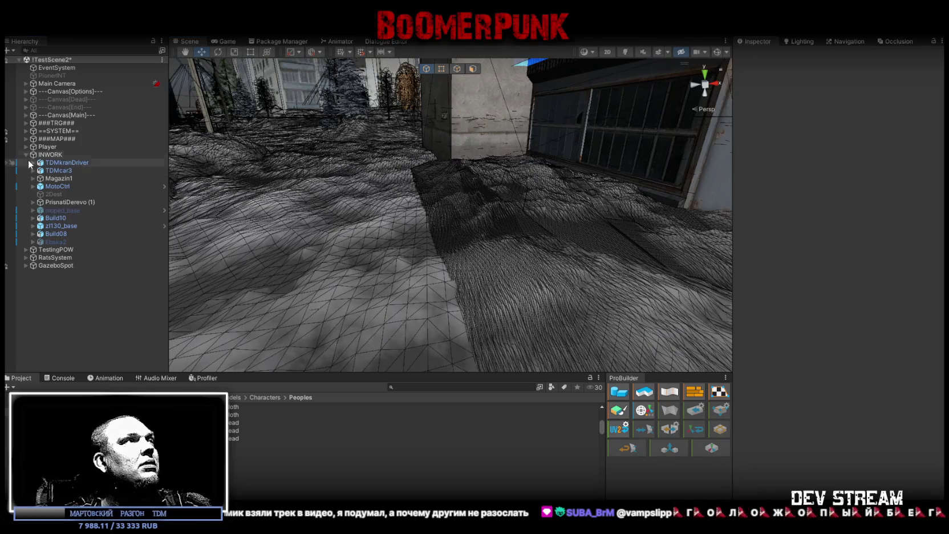
{"action": "left_click", "coordinate": [28, 163]}
{"action": "left_click", "coordinate": [26, 162]}
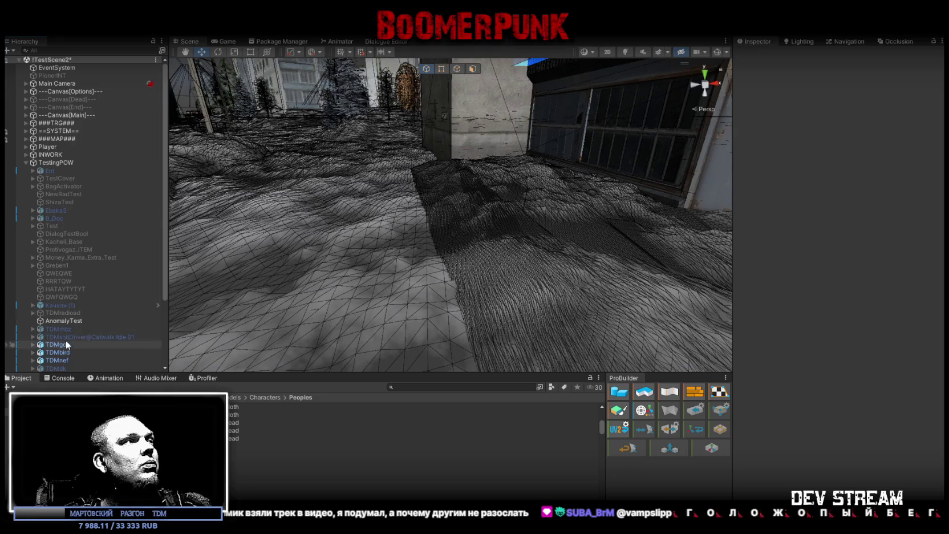
{"action": "scroll", "coordinate": [65, 336], "scroll_direction": "down", "scroll_amount": 3}
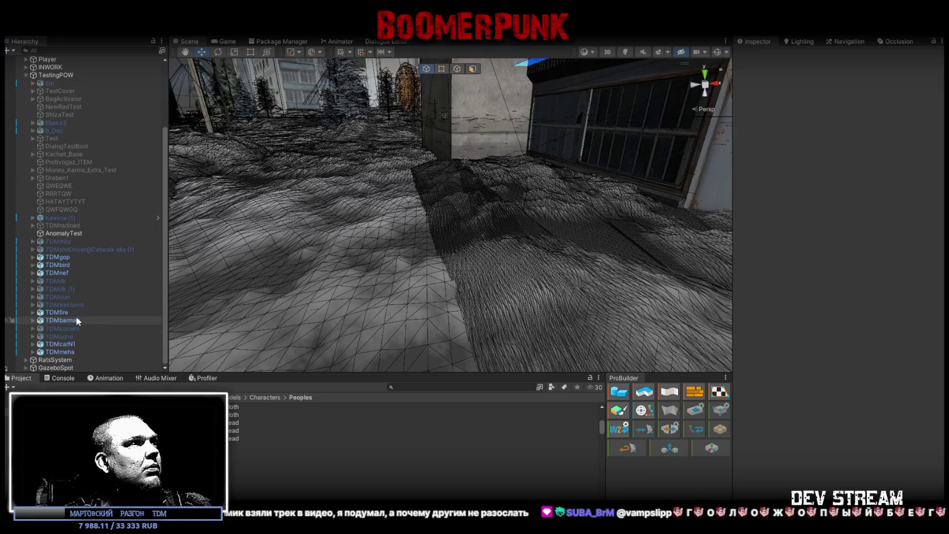
{"action": "double_click", "coordinate": [63, 265]}
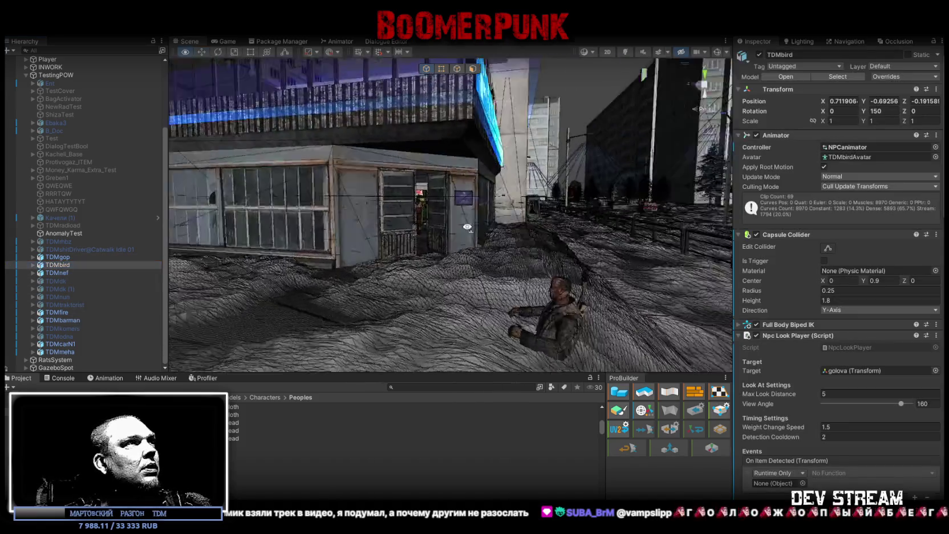
Step: Move TDMbird to the courtyard centre and rotate it to about 170 degrees (Y 170.108)
{"action": "key", "text": "w"}
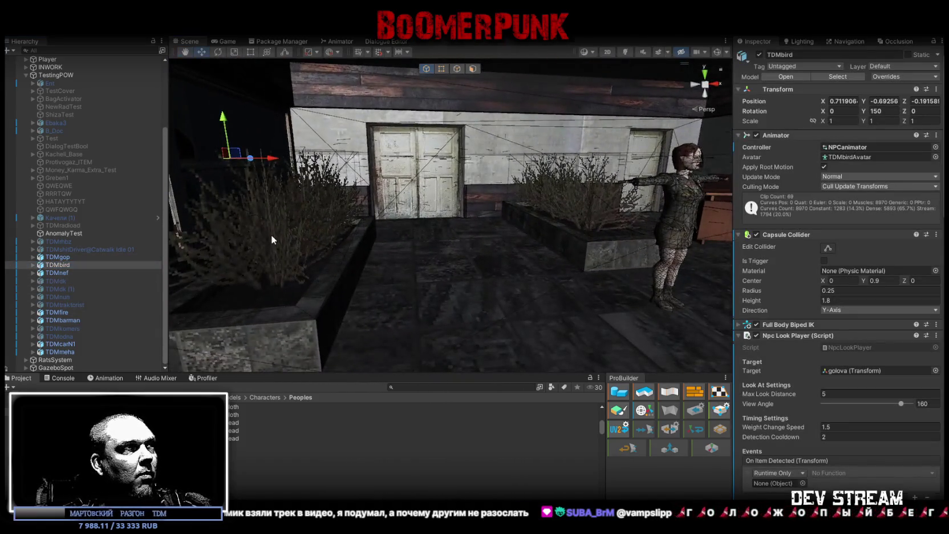
{"action": "mouse_move", "coordinate": [231, 159]}
{"action": "left_mouse_down"}
{"action": "mouse_move", "coordinate": [454, 308]}
{"action": "mouse_move", "coordinate": [463, 318]}
{"action": "mouse_move", "coordinate": [454, 331]}
{"action": "mouse_move", "coordinate": [371, 229]}
{"action": "mouse_move", "coordinate": [487, 246]}
{"action": "mouse_move", "coordinate": [495, 249]}
{"action": "mouse_move", "coordinate": [469, 273]}
{"action": "mouse_move", "coordinate": [495, 294]}
{"action": "left_mouse_up"}
{"action": "key", "text": "e"}
{"action": "mouse_move", "coordinate": [400, 274]}
{"action": "left_mouse_down"}
{"action": "mouse_move", "coordinate": [408, 279]}
{"action": "mouse_move", "coordinate": [399, 284]}
{"action": "mouse_move", "coordinate": [397, 237]}
{"action": "mouse_move", "coordinate": [400, 257]}
{"action": "mouse_move", "coordinate": [462, 265]}
{"action": "mouse_move", "coordinate": [452, 263]}
{"action": "left_mouse_up"}
{"action": "key", "text": "w"}
{"action": "key", "text": "e"}
{"action": "key", "text": "w"}
{"action": "mouse_move", "coordinate": [358, 268]}
{"action": "left_mouse_down"}
{"action": "mouse_move", "coordinate": [337, 268]}
{"action": "mouse_move", "coordinate": [359, 277]}
{"action": "left_mouse_up"}
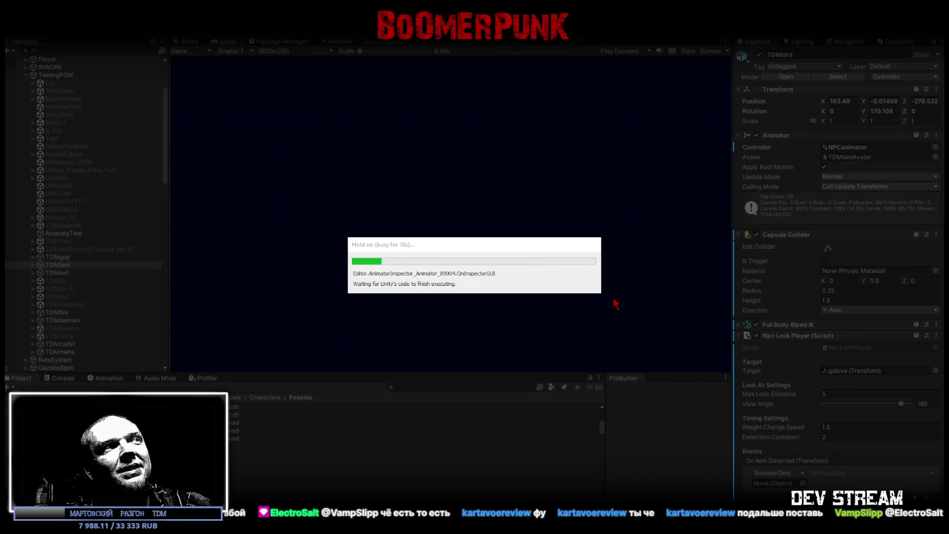
Step: Maximize the Game view to watch TDMbird in the courtyard during play
{"action": "double_click", "coordinate": [226, 41]}
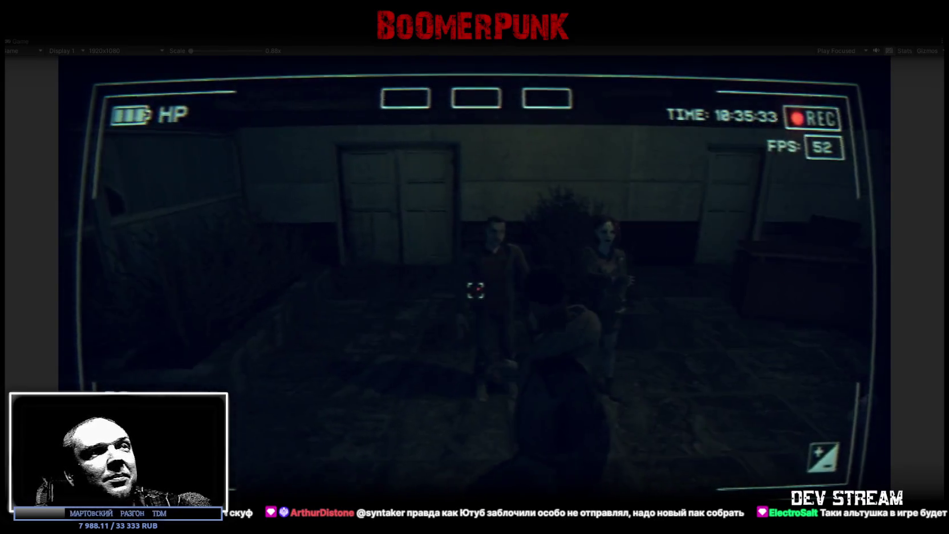
Step: Open the in-game menu, then exit Play mode back to scene editing with Ctrl+P
{"action": "key", "text": "Escape"}
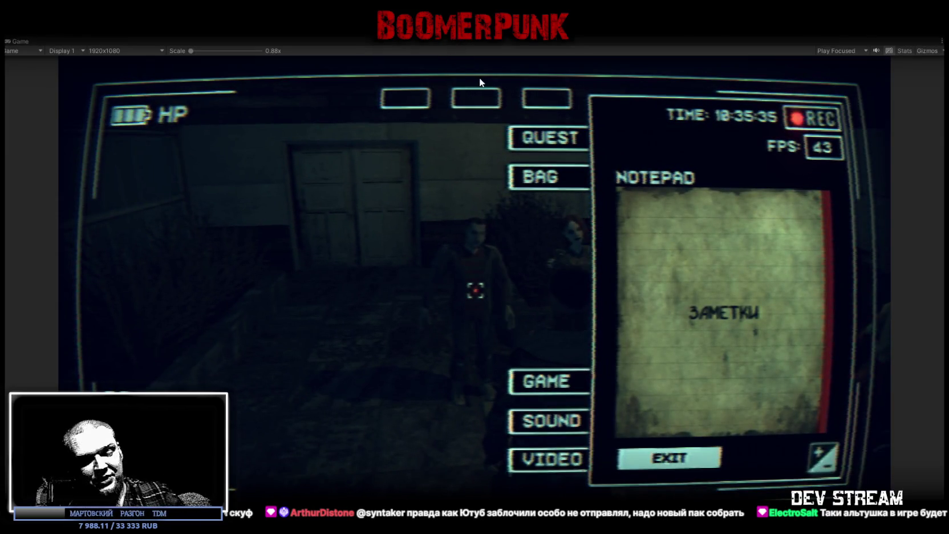
{"action": "key", "text": "ctrl+p"}
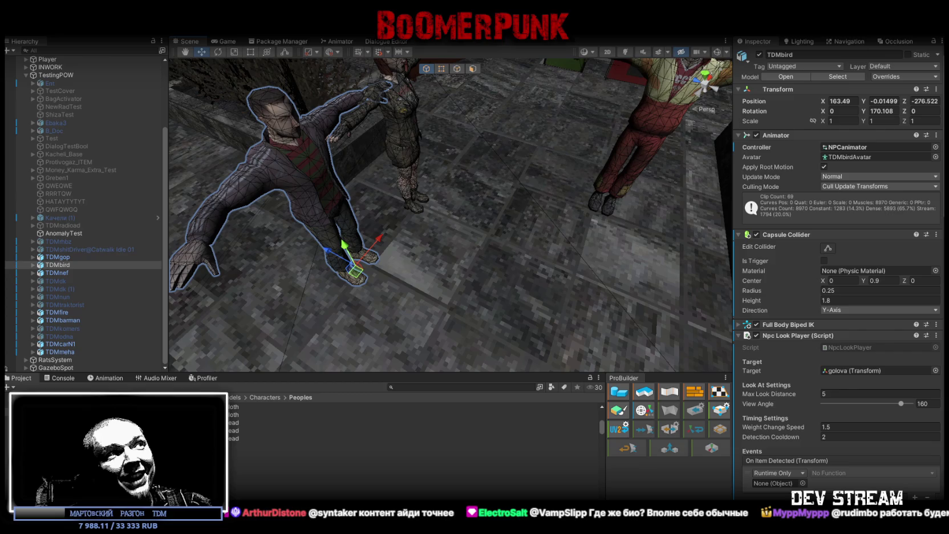
Step: Tilt the Scene view up to room level, then switch to the browser playing a YouTube Short
{"action": "left_click_drag", "start_coordinate": [616, 286], "coordinate": [642, 200]}
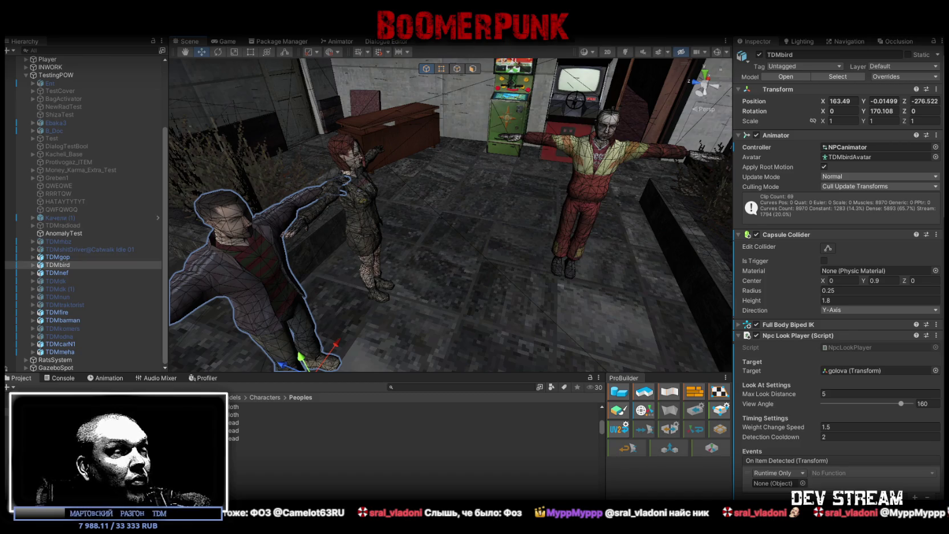
{"action": "key", "text": "alt+Tab"}
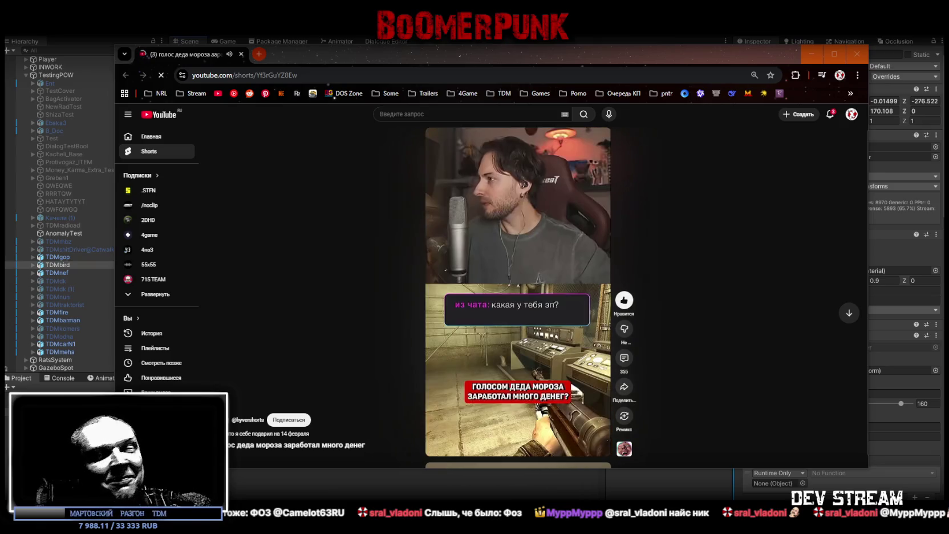
{"action": "left_click", "coordinate": [857, 54]}
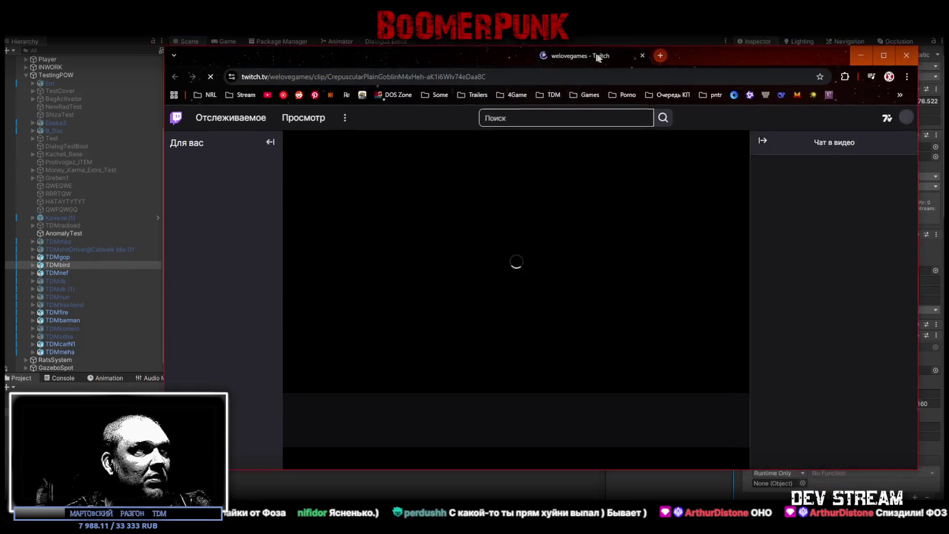
Step: Move the Twitch clip window, switch the clip to theatre mode, then close its tab
{"action": "left_click_drag", "start_coordinate": [599, 57], "coordinate": [629, 46]}
{"action": "left_click", "coordinate": [751, 379]}
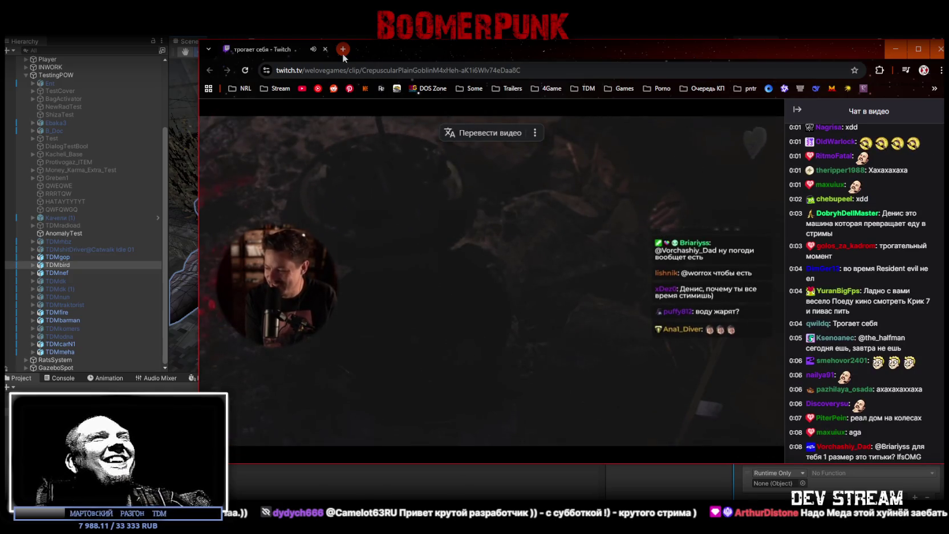
{"action": "left_click", "coordinate": [325, 51]}
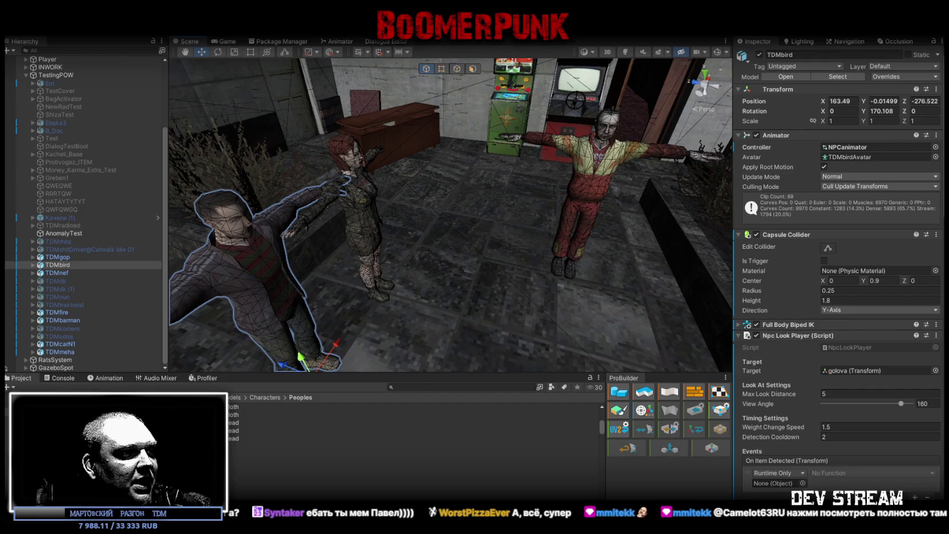
Step: Return to the Twitch window, set video quality to 720p60 and maximize the browser
{"action": "key", "text": "alt+Tab"}
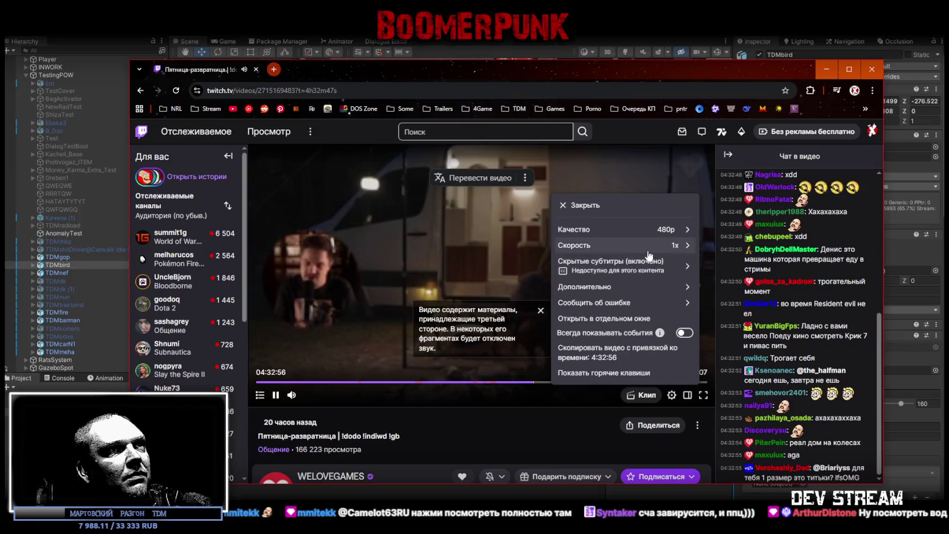
{"action": "left_click", "coordinate": [617, 228]}
{"action": "left_click", "coordinate": [564, 324]}
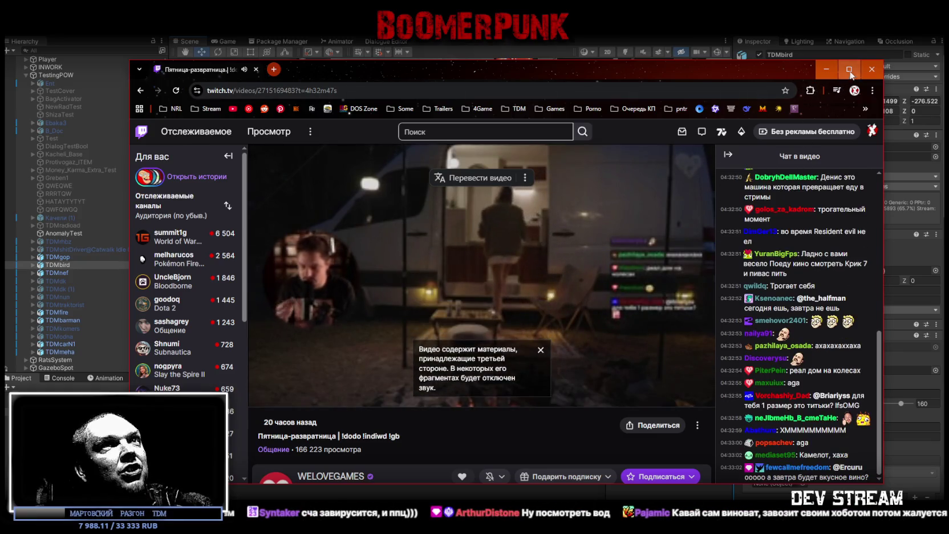
{"action": "left_click", "coordinate": [849, 69]}
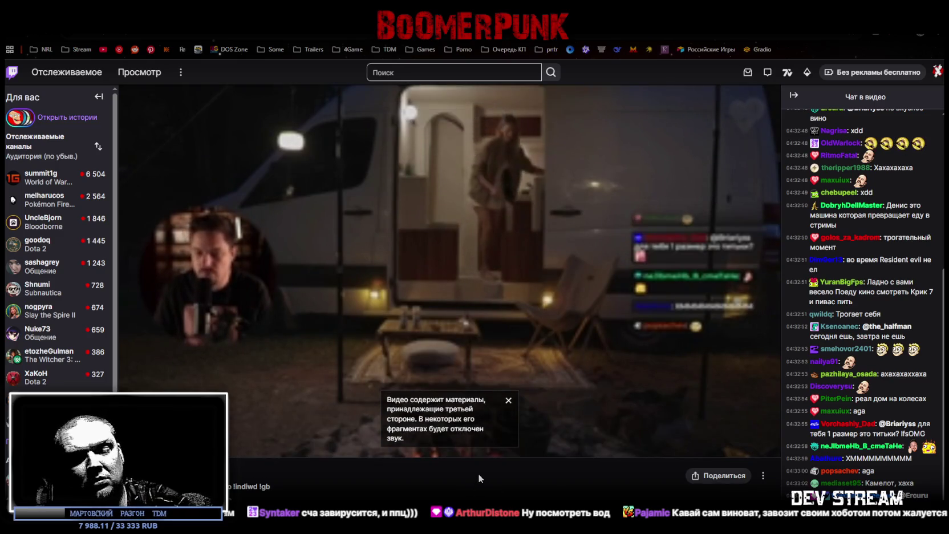
Step: Seek the past broadcast back to an earlier moment with the Left arrow key
{"action": "key", "text": "Left"}
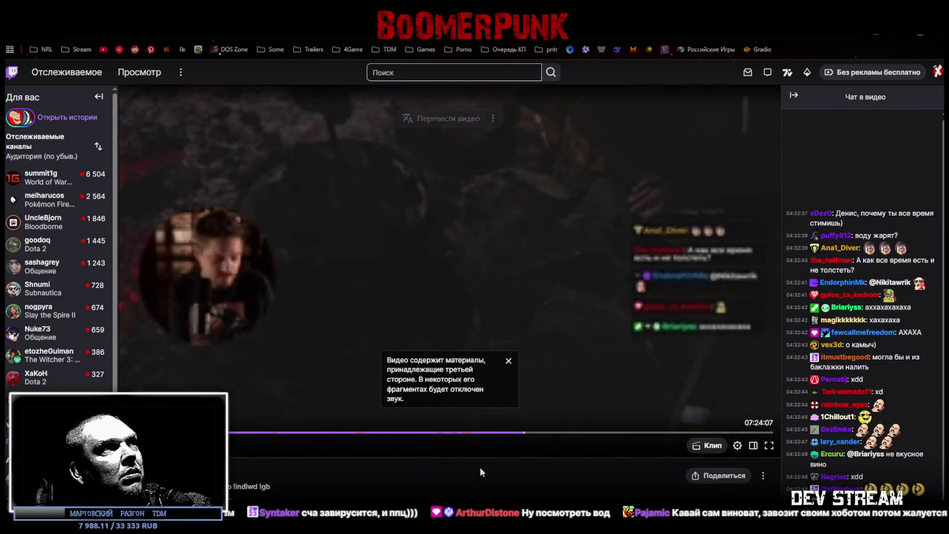
{"action": "key", "text": "Left"}
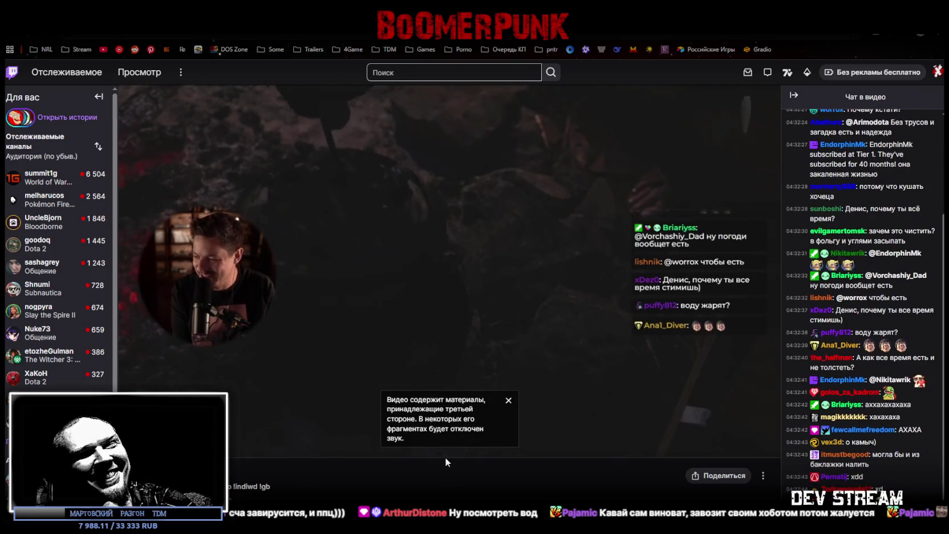
{"action": "mouse_move", "coordinate": [443, 452]}
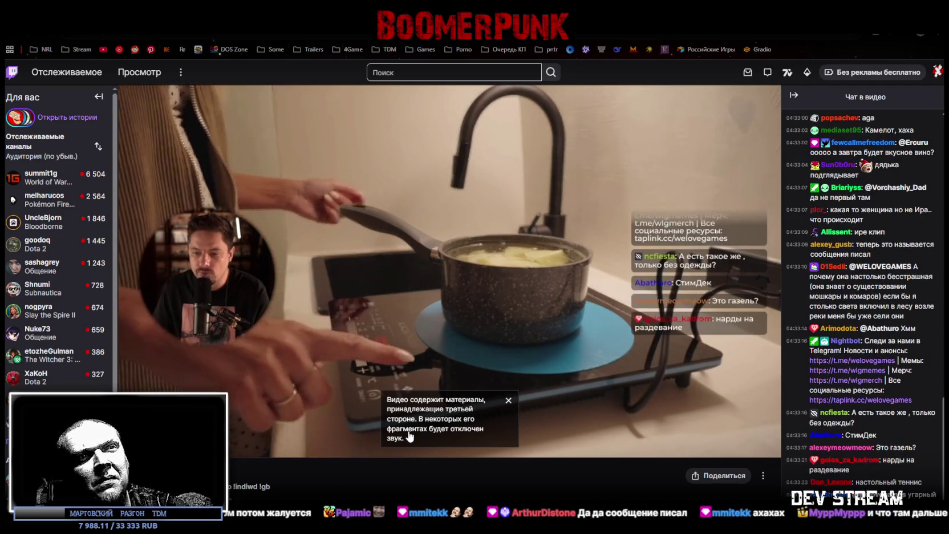
{"action": "scroll", "coordinate": [867, 321], "scroll_direction": "up", "scroll_amount": 4}
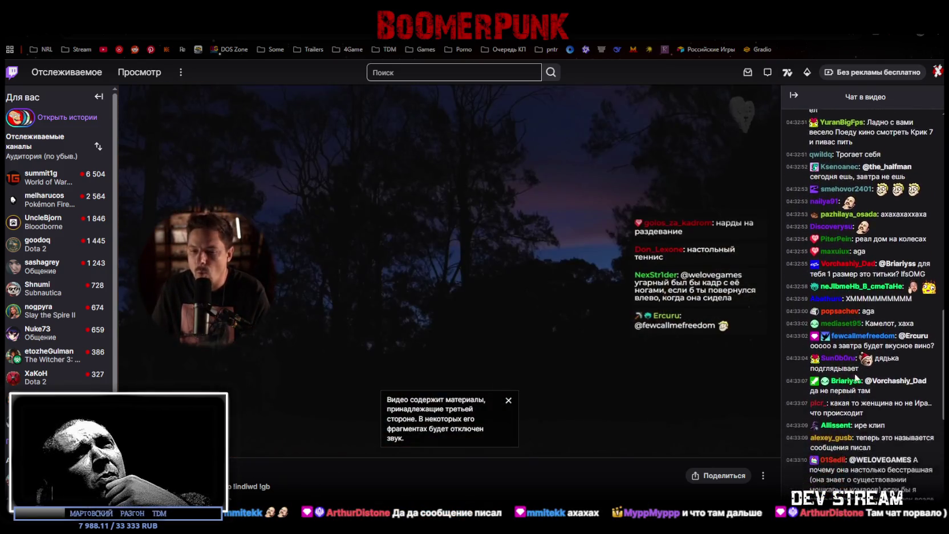
{"action": "scroll", "coordinate": [856, 377], "scroll_direction": "down", "scroll_amount": 5}
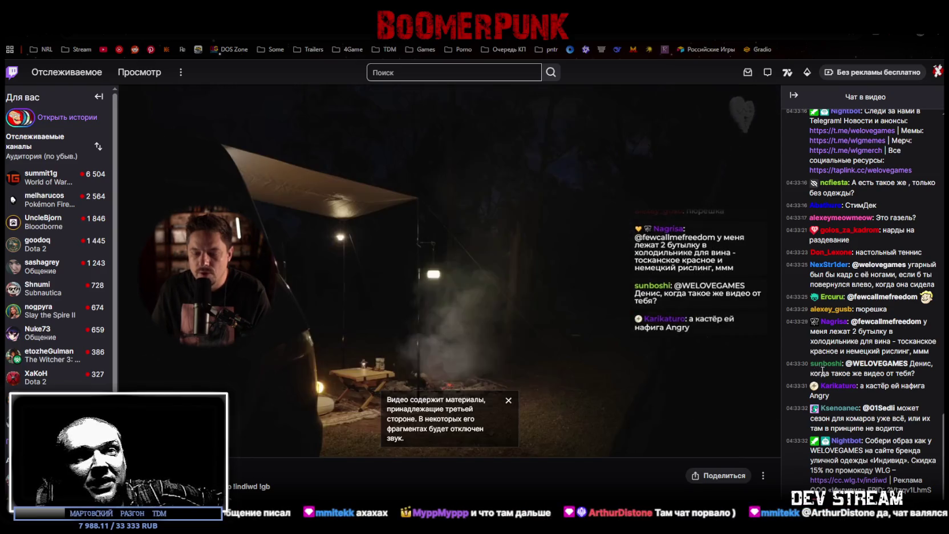
{"action": "scroll", "coordinate": [833, 348], "scroll_direction": "up", "scroll_amount": 8}
{"action": "scroll", "coordinate": [843, 329], "scroll_direction": "down", "scroll_amount": 2}
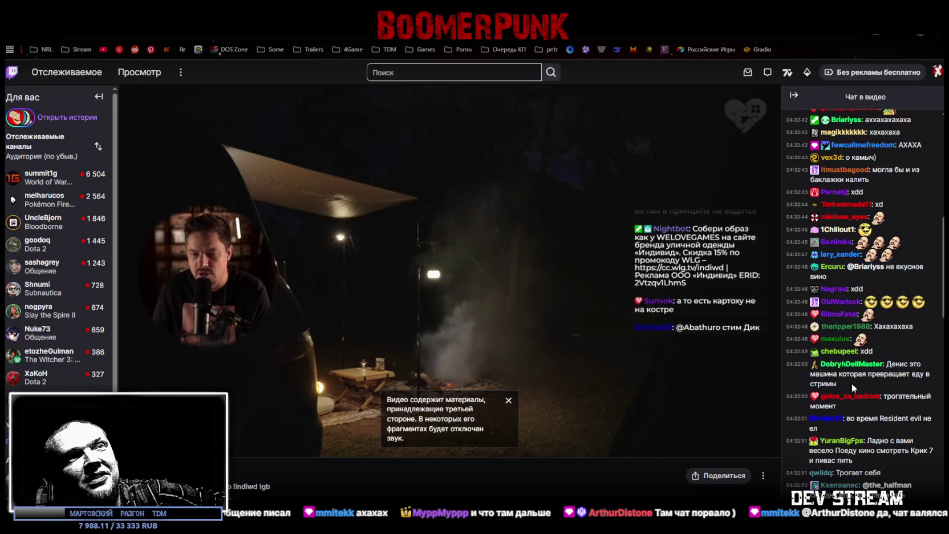
{"action": "scroll", "coordinate": [852, 383], "scroll_direction": "down", "scroll_amount": 10}
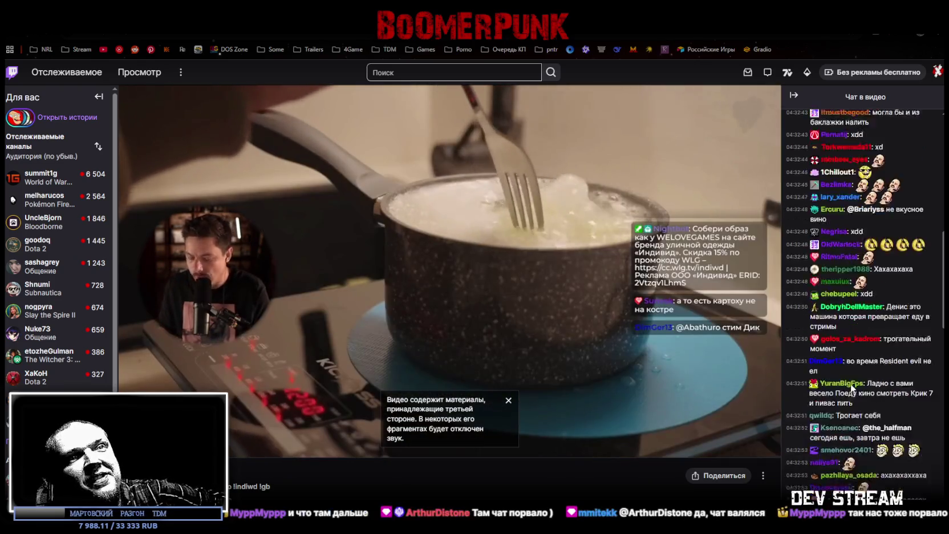
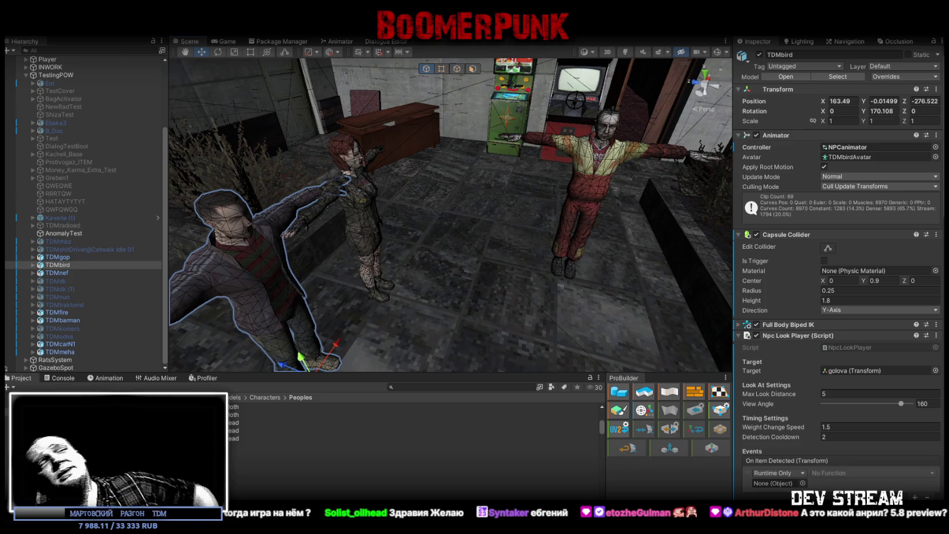
Step: Orbit and pull back the Scene view to frame TDMbird by the arcade machines, then enter Play mode
{"action": "left_click_drag", "start_coordinate": [585, 115], "coordinate": [474, 150]}
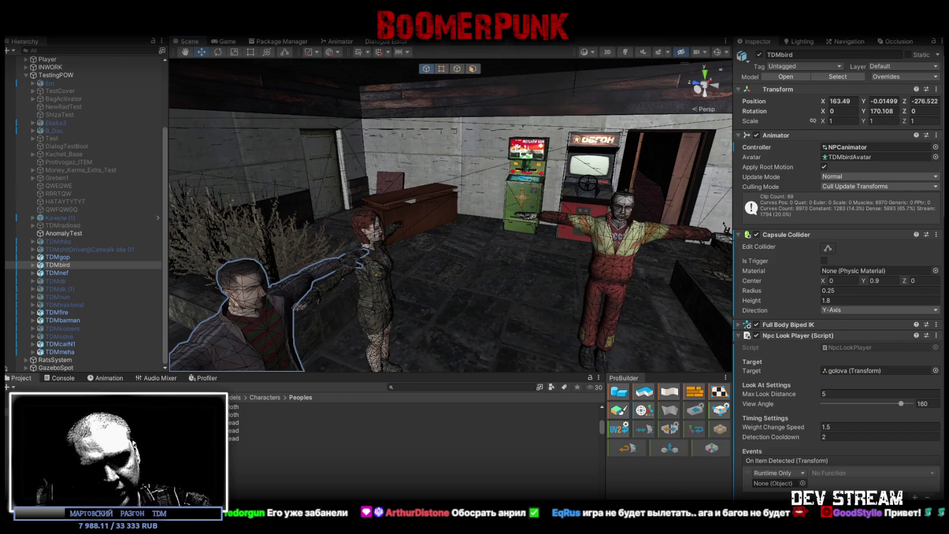
{"action": "mouse_move", "coordinate": [537, 182]}
{"action": "left_mouse_down"}
{"action": "mouse_move", "coordinate": [881, 230]}
{"action": "mouse_move", "coordinate": [701, 235]}
{"action": "mouse_move", "coordinate": [719, 314]}
{"action": "mouse_move", "coordinate": [770, 260]}
{"action": "mouse_move", "coordinate": [804, 247]}
{"action": "mouse_move", "coordinate": [758, 241]}
{"action": "left_mouse_up"}
{"action": "key", "text": "f"}
{"action": "left_click_drag", "start_coordinate": [569, 212], "coordinate": [437, 170]}
{"action": "left_click_drag", "start_coordinate": [448, 193], "coordinate": [450, 191]}
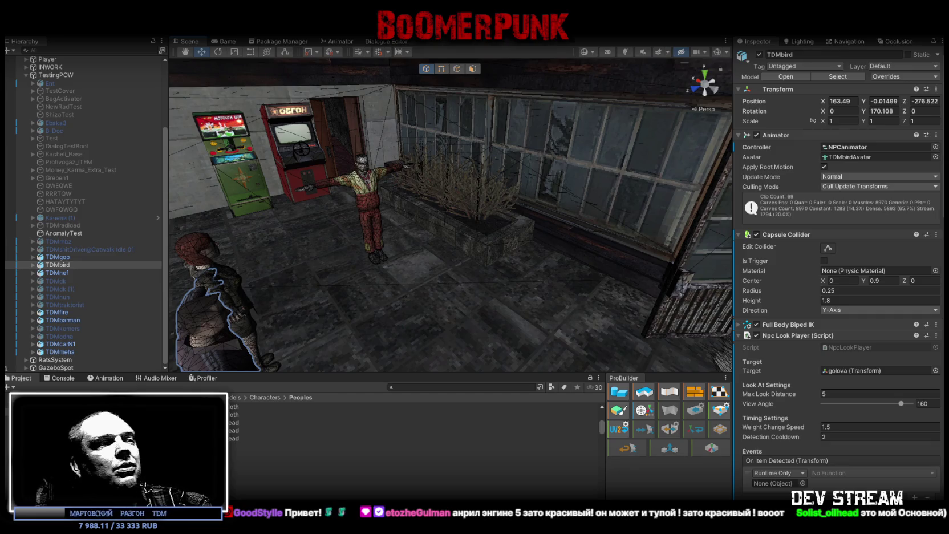
{"action": "key", "text": "q"}
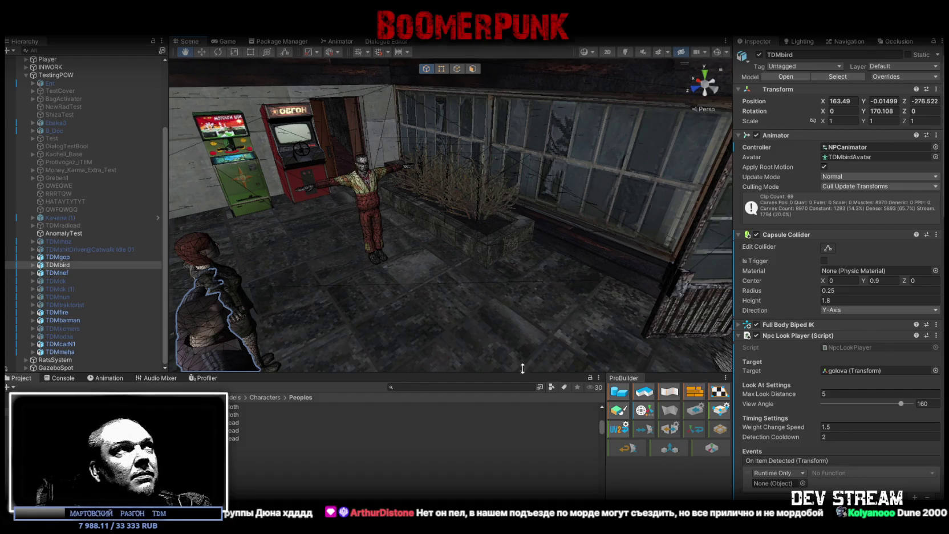
{"action": "left_click", "coordinate": [473, 28]}
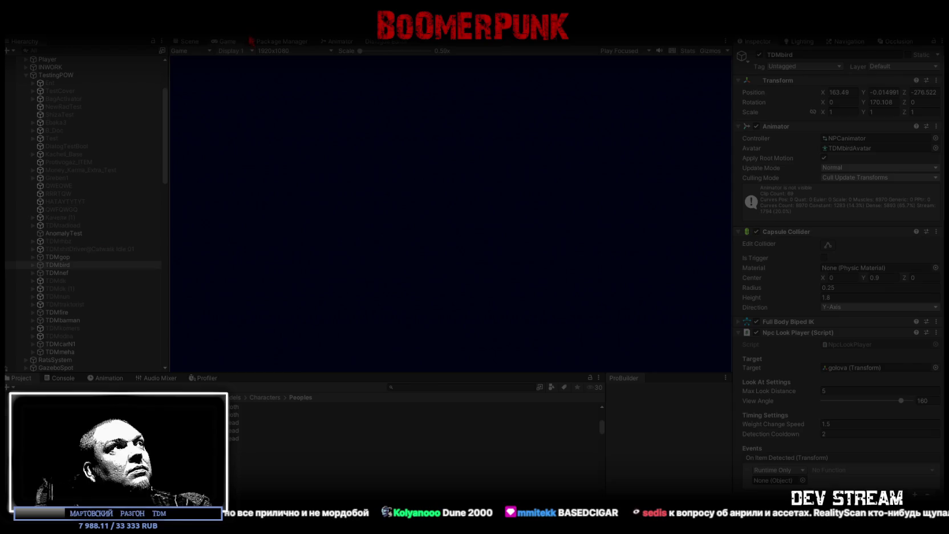
Step: Maximize the running Game view and bring up the BAG inventory showing 20 rubles
{"action": "double_click", "coordinate": [224, 42]}
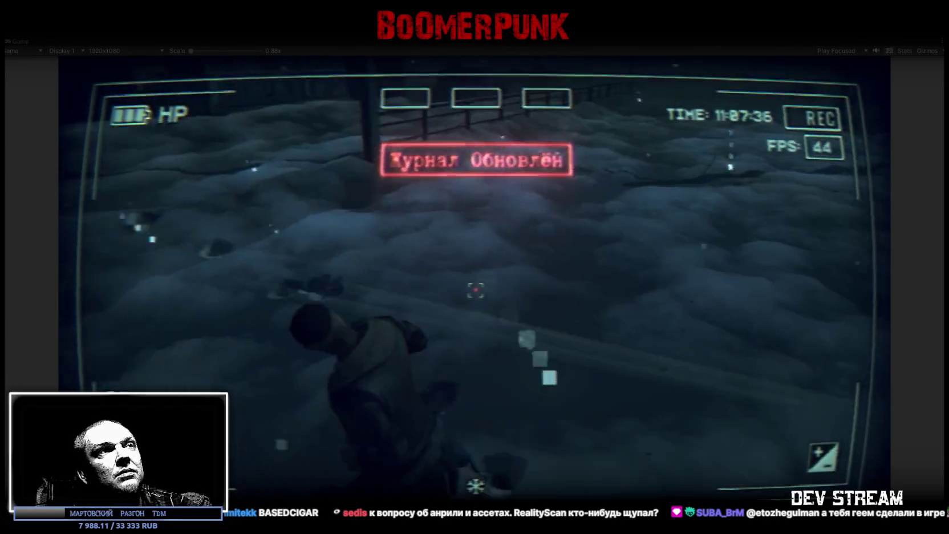
{"action": "key", "text": "Tab"}
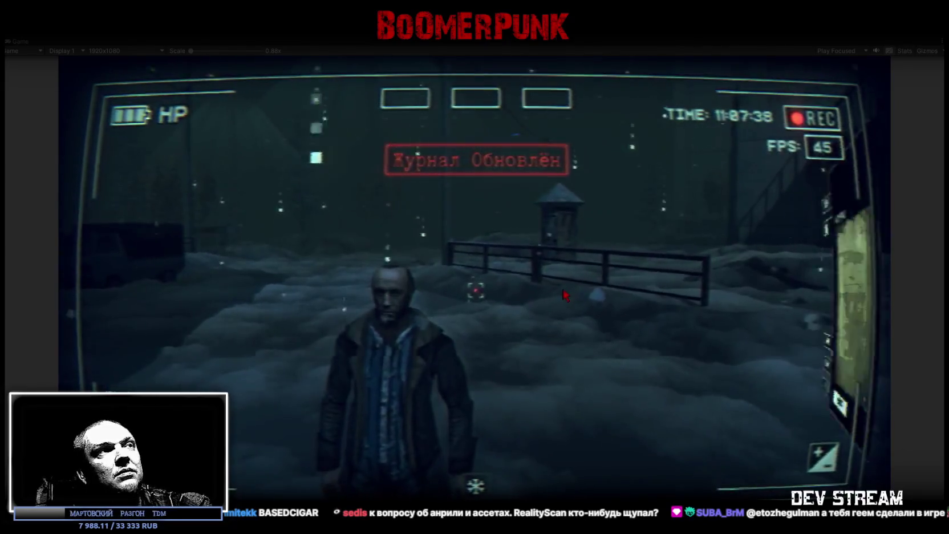
{"action": "left_click", "coordinate": [545, 177]}
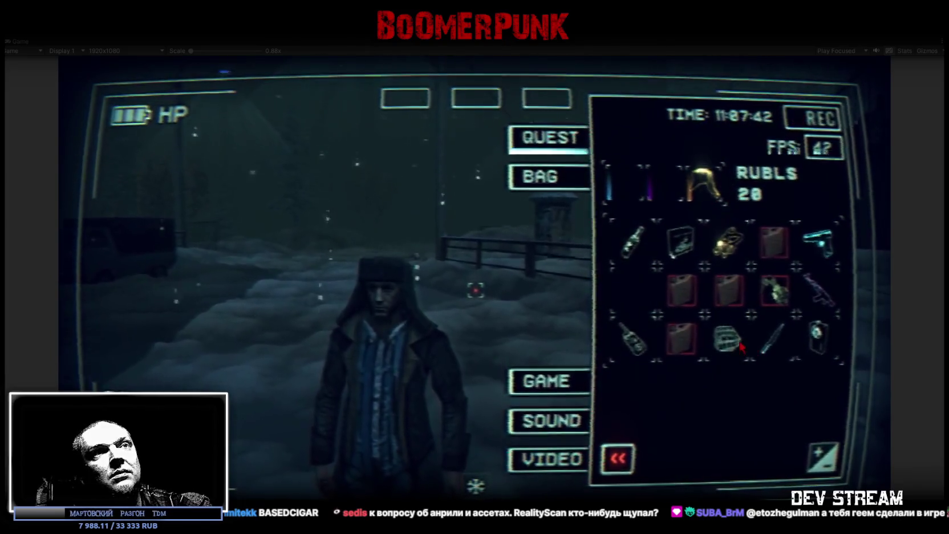
Step: Equip the case item into the third quick slot and close the inventory
{"action": "left_click_drag", "start_coordinate": [728, 338], "coordinate": [546, 98]}
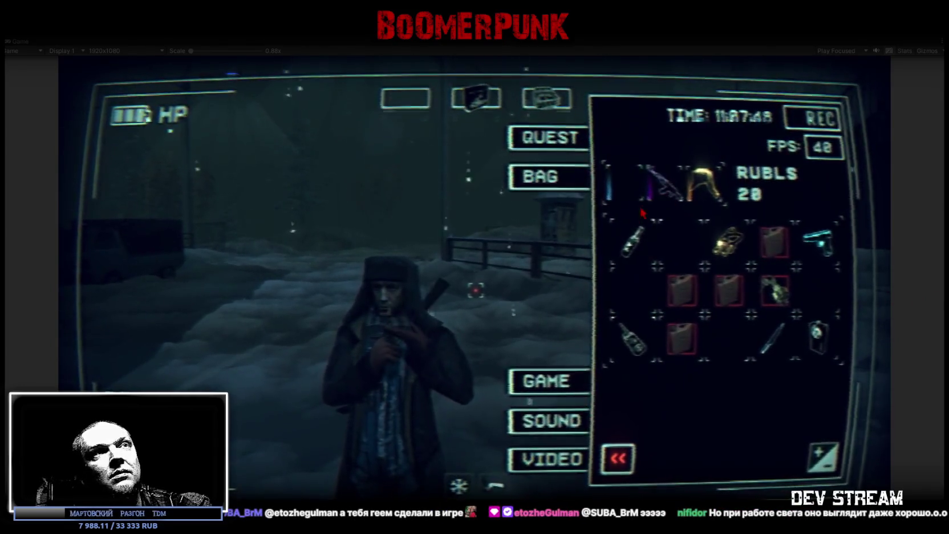
{"action": "key", "text": "Tab"}
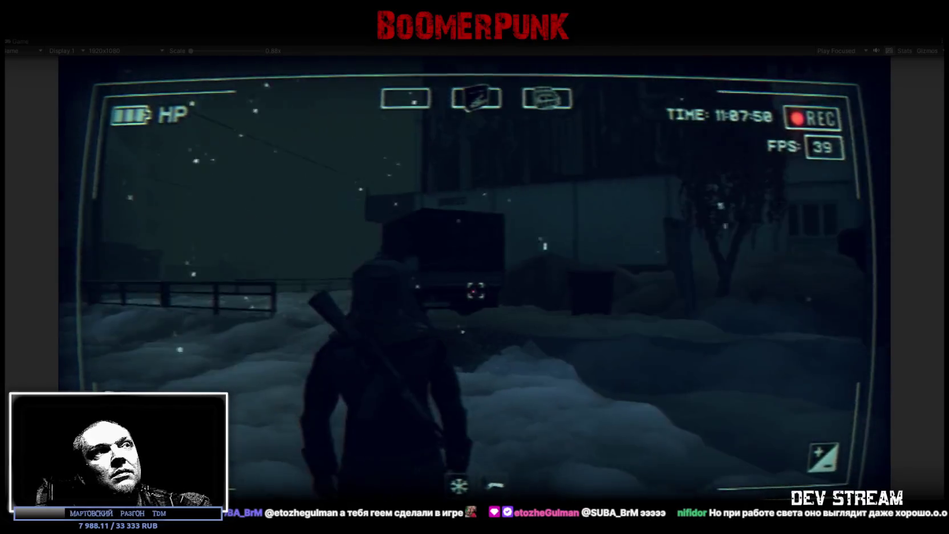
Step: Walk the character across the snowy field, then open the pause menu's Sound settings
{"action": "key", "text": "w"}
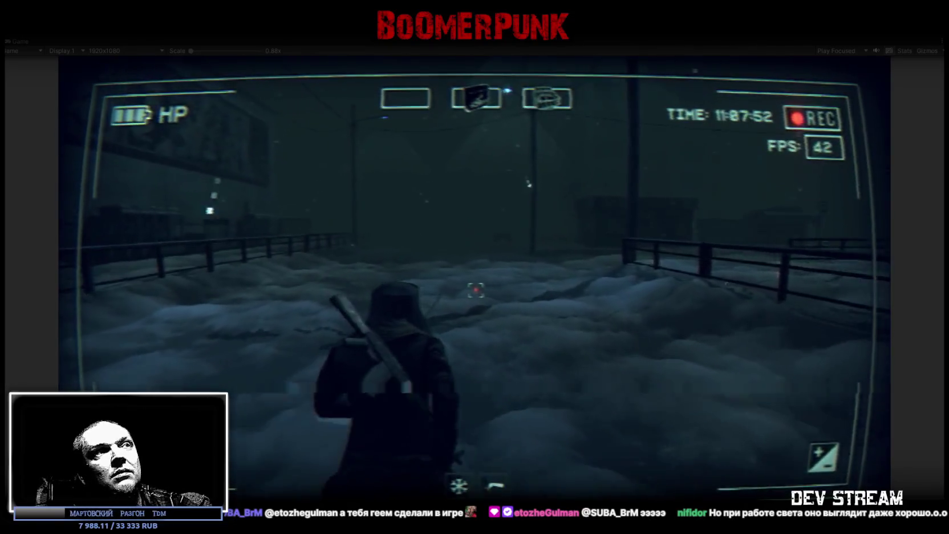
{"action": "key", "text": "w"}
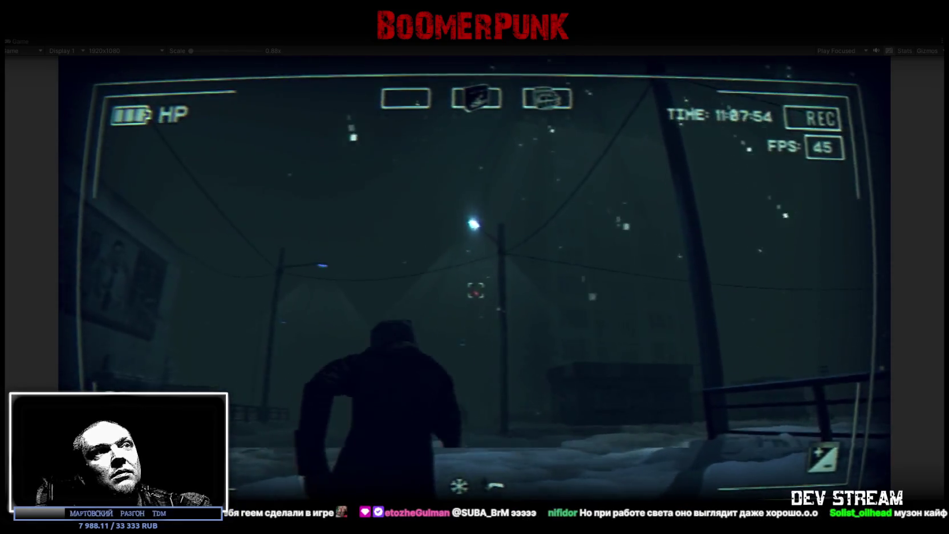
{"action": "key", "text": "w"}
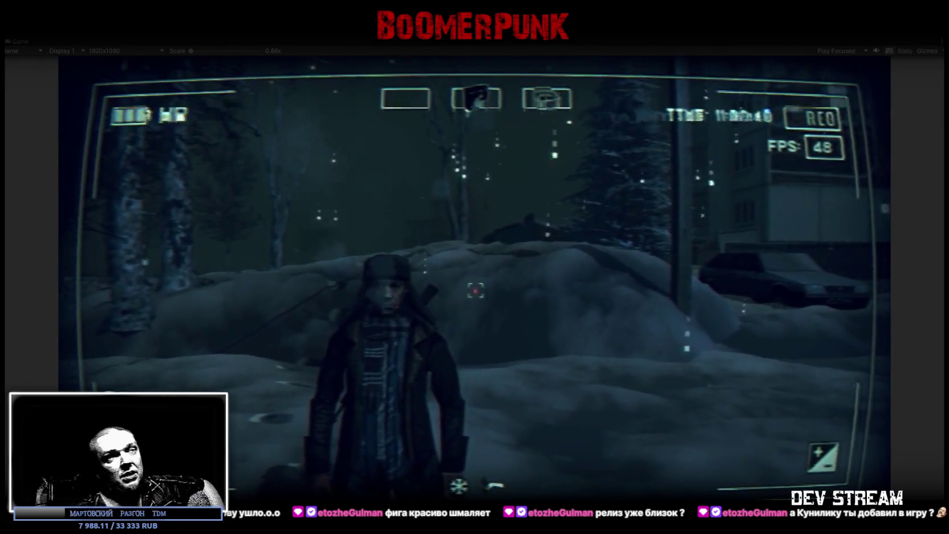
{"action": "key", "text": "Escape"}
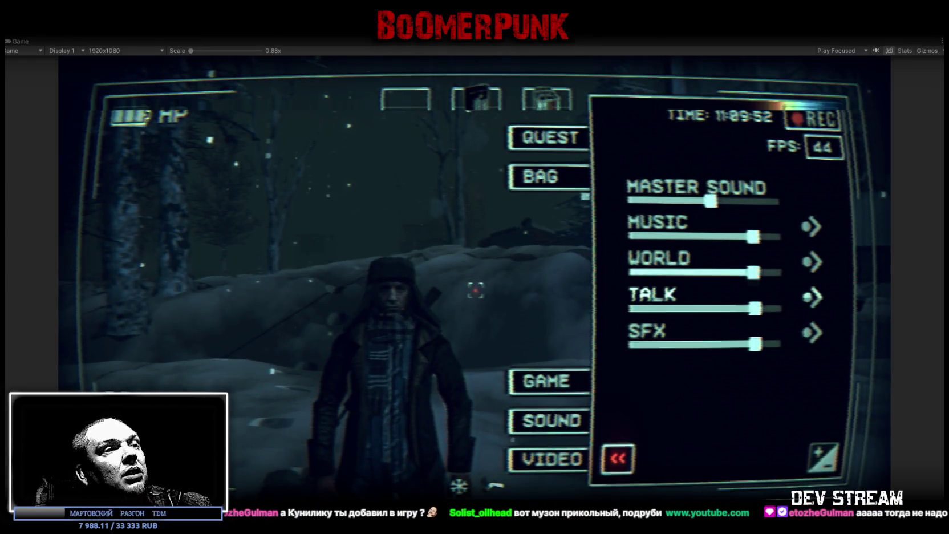
{"action": "key", "text": "alt+Tab"}
Step: Open the Tell Some Story: Foz store page and pause its trailer around 0:33
{"action": "left_click", "coordinate": [261, 354]}
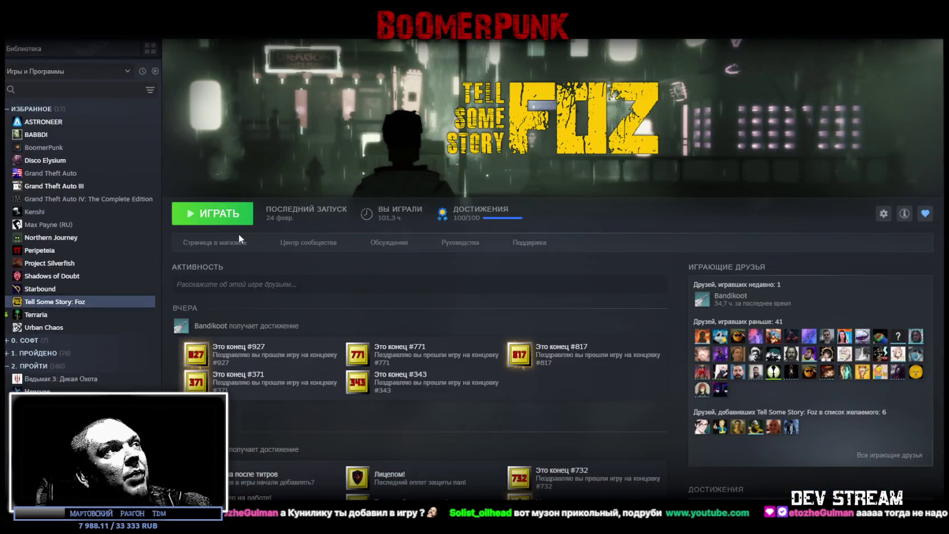
{"action": "left_click", "coordinate": [240, 243]}
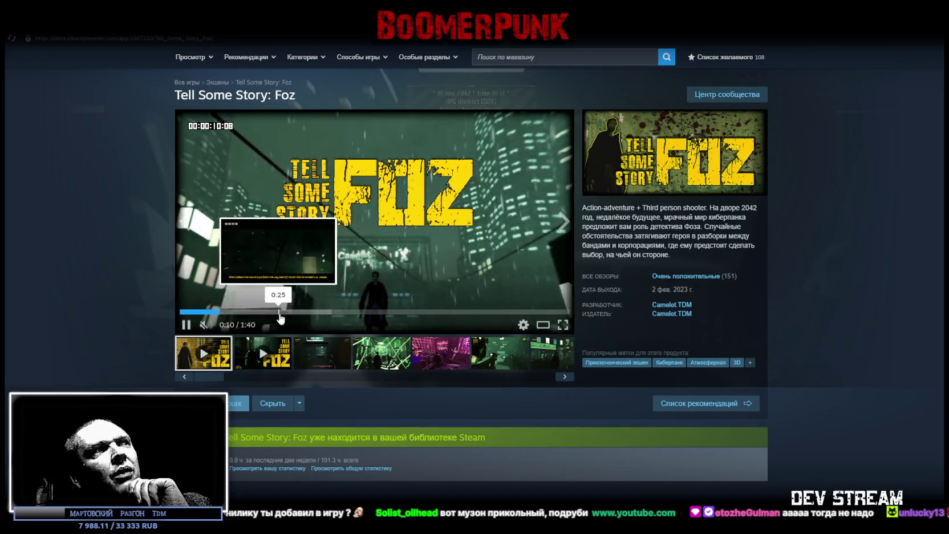
{"action": "left_click", "coordinate": [305, 322]}
{"action": "key", "text": "space"}
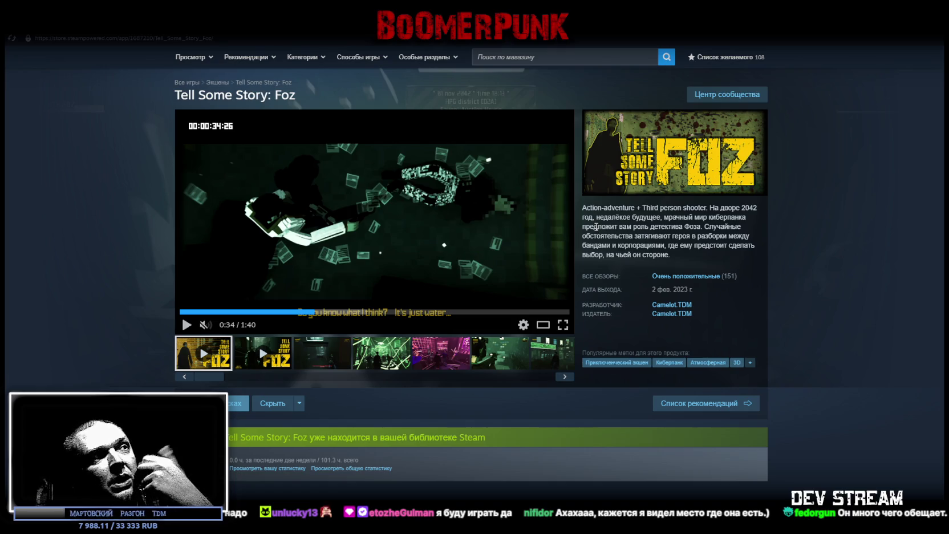
Step: Scrub the paused trailer forward to 1:06 and go back to Unity
{"action": "mouse_move", "coordinate": [487, 185]}
{"action": "left_click_drag", "start_coordinate": [351, 312], "coordinate": [403, 311]}
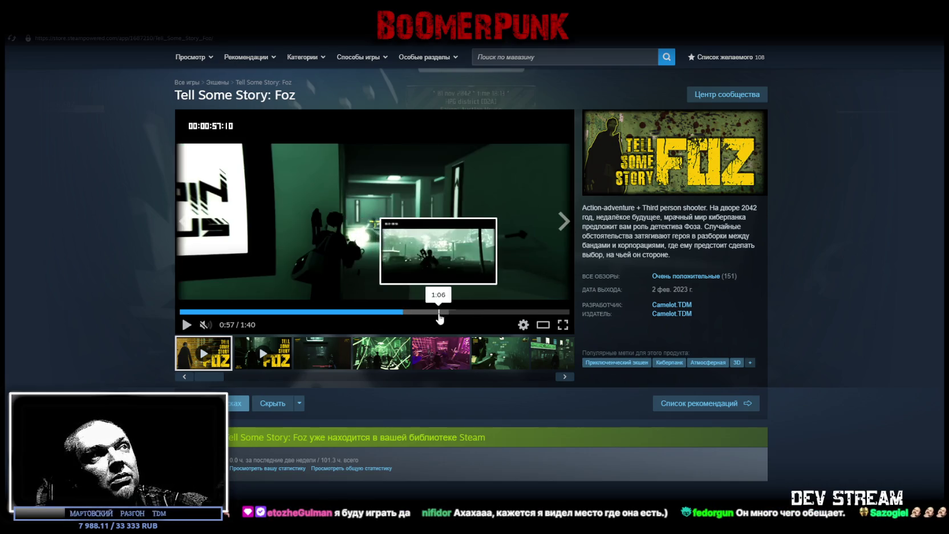
{"action": "left_click", "coordinate": [439, 312]}
{"action": "mouse_move", "coordinate": [117, 22]}
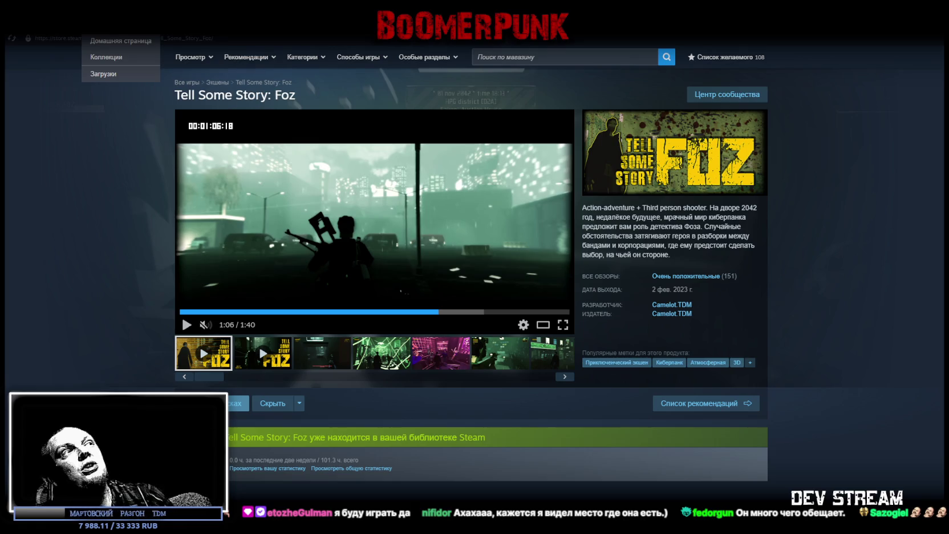
{"action": "key", "text": "alt+Tab"}
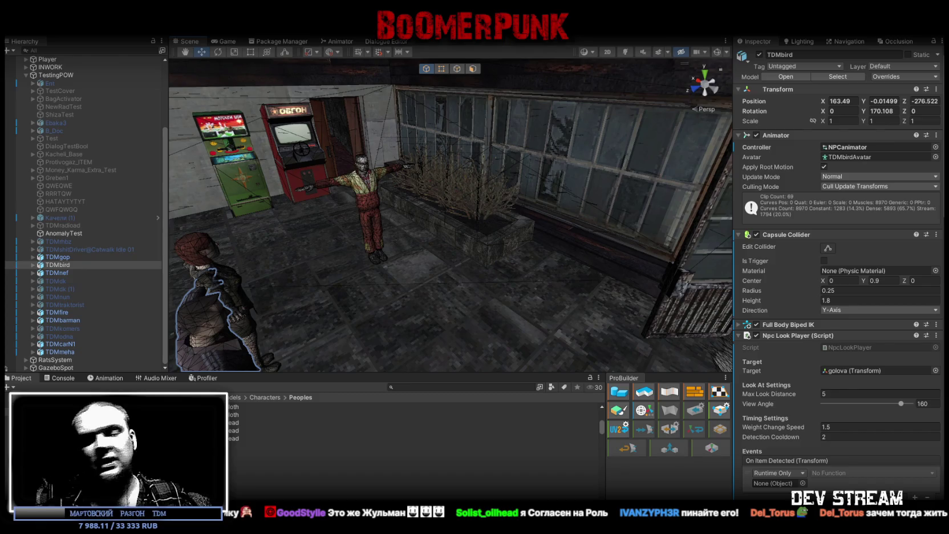
Step: Pick the Hand tool for the arcade room Scene view
{"action": "key", "text": "q"}
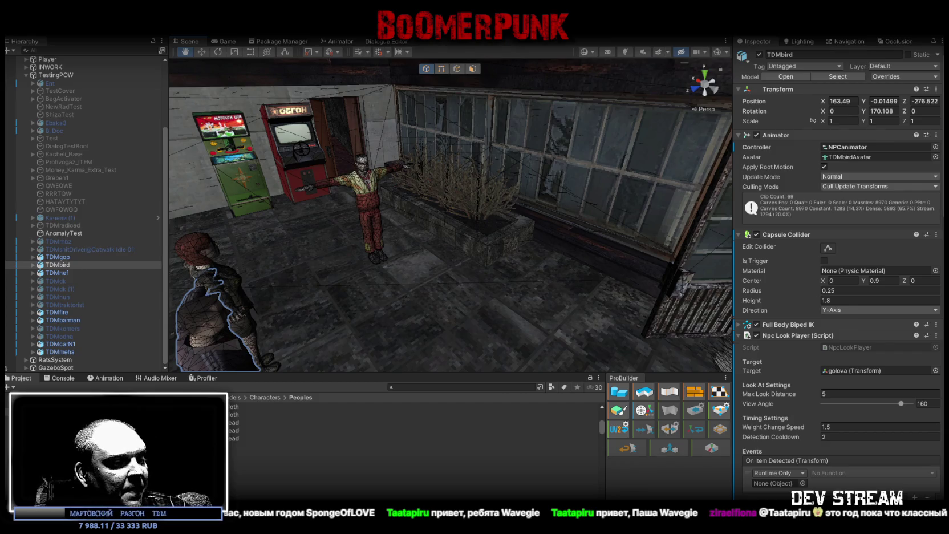
{"action": "left_click_drag", "start_coordinate": [440, 228], "coordinate": [542, 214]}
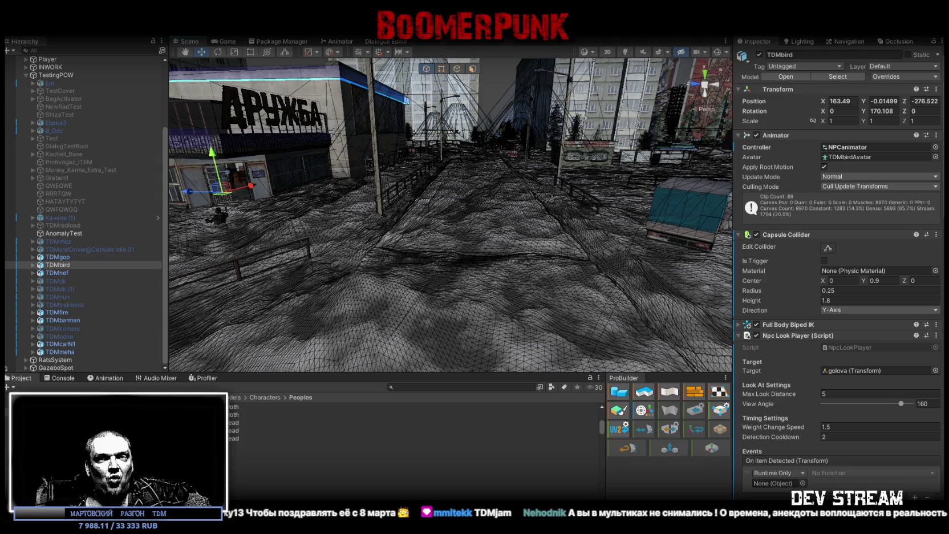
Step: Orbit the Scene camera back across the snowy wasteland to face the Druzhba shop
{"action": "mouse_move", "coordinate": [468, 189]}
{"action": "left_mouse_down"}
{"action": "mouse_move", "coordinate": [514, 183]}
{"action": "mouse_move", "coordinate": [433, 171]}
{"action": "mouse_move", "coordinate": [502, 177]}
{"action": "mouse_move", "coordinate": [486, 172]}
{"action": "mouse_move", "coordinate": [329, 216]}
{"action": "left_mouse_up"}
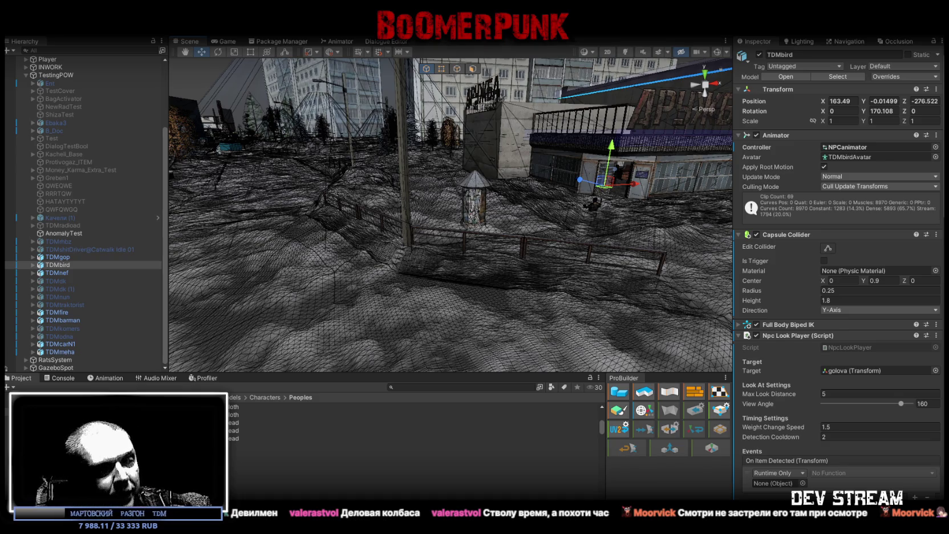
Step: Fly the Scene camera forward and back along the town street
{"action": "key", "text": "w"}
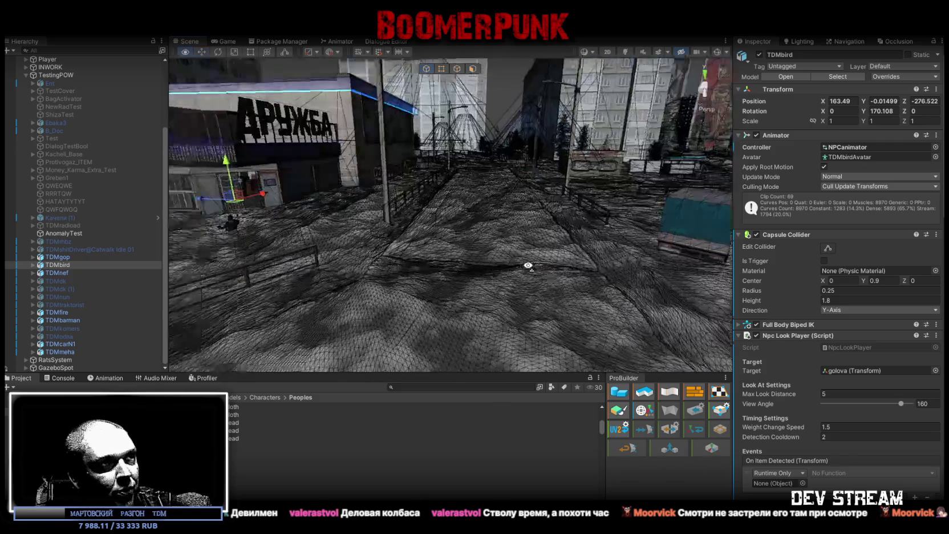
{"action": "key", "text": "s"}
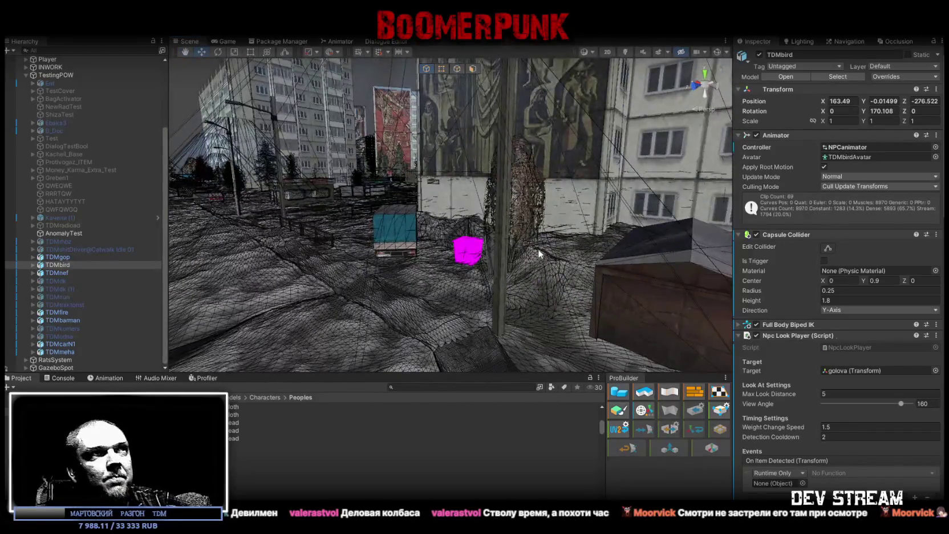
{"action": "key", "text": "w"}
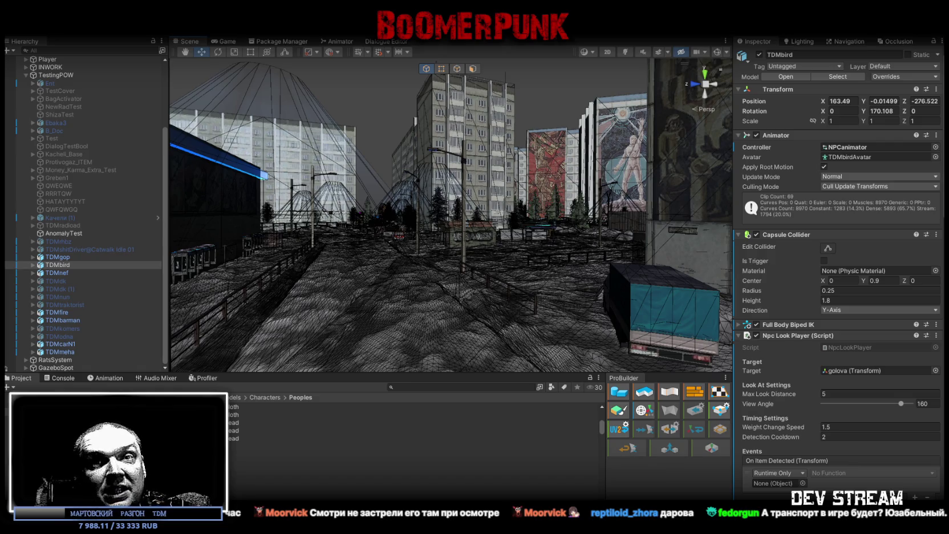
Step: Glance at the Game view, then orbit and zoom the Scene camera over the fenced yards
{"action": "left_click", "coordinate": [229, 41]}
{"action": "left_click", "coordinate": [190, 41]}
{"action": "mouse_move", "coordinate": [183, 251]}
{"action": "left_mouse_down"}
{"action": "mouse_move", "coordinate": [159, 255]}
{"action": "mouse_move", "coordinate": [178, 272]}
{"action": "mouse_move", "coordinate": [178, 255]}
{"action": "mouse_move", "coordinate": [343, 287]}
{"action": "mouse_move", "coordinate": [91, 190]}
{"action": "left_mouse_up"}
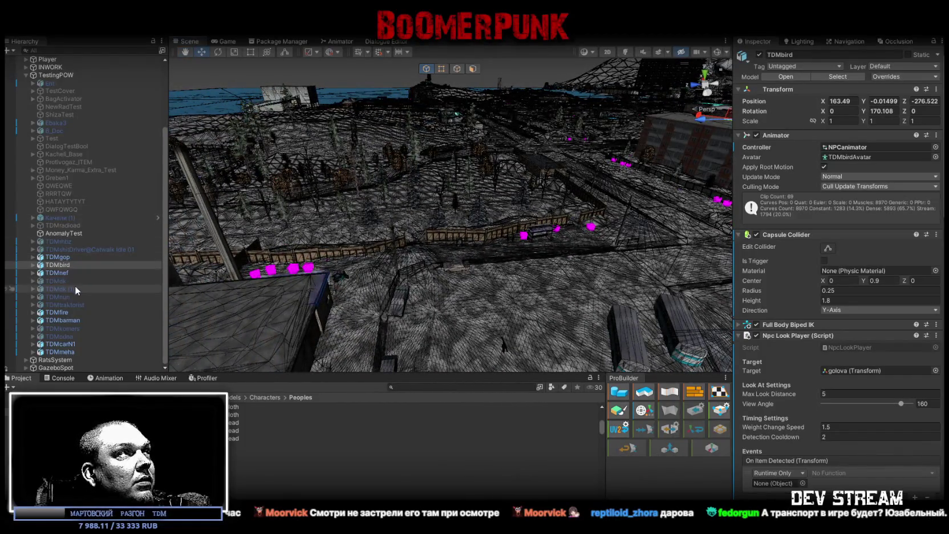
{"action": "scroll", "coordinate": [75, 285], "scroll_direction": "up", "scroll_amount": 5}
Step: Move the Player onto the snow by the fences, ending at -80.37, 49.577, 367.62
{"action": "double_click", "coordinate": [60, 147]}
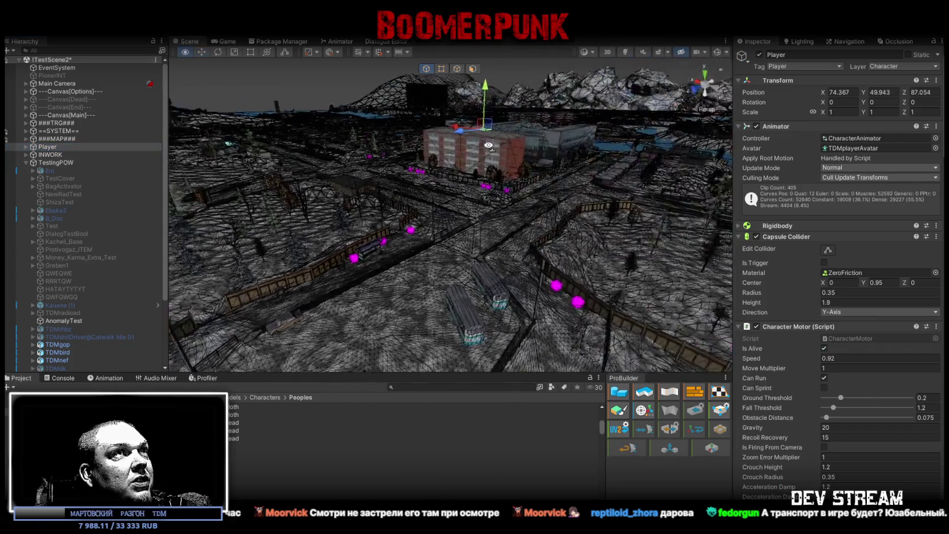
{"action": "left_click_drag", "start_coordinate": [503, 131], "coordinate": [349, 248]}
{"action": "key", "text": "f"}
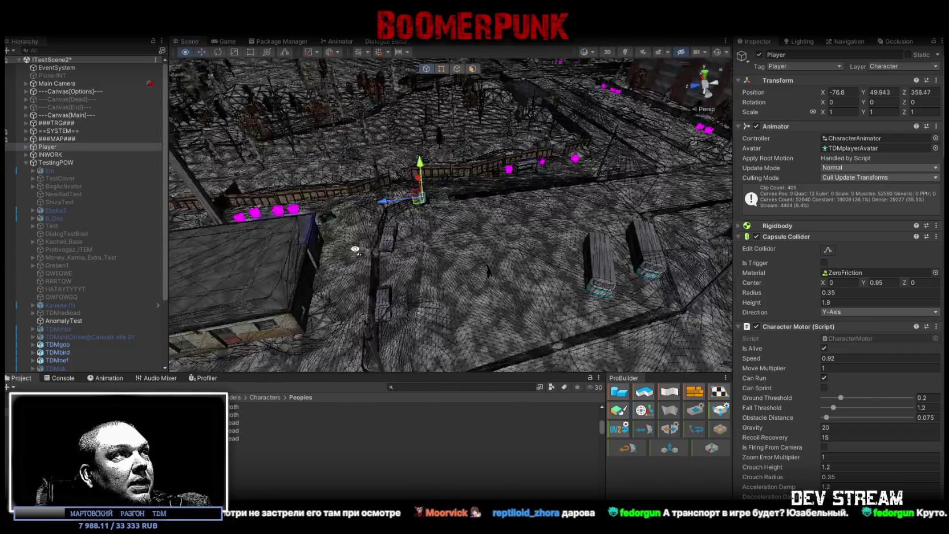
{"action": "left_click_drag", "start_coordinate": [498, 147], "coordinate": [433, 154]}
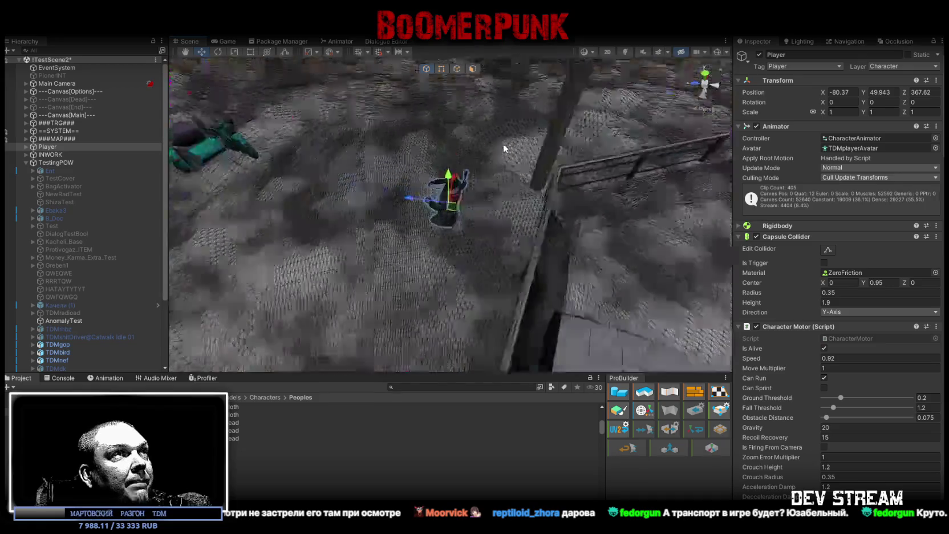
{"action": "key", "text": "f"}
{"action": "left_click_drag", "start_coordinate": [383, 108], "coordinate": [411, 114]}
{"action": "left_click_drag", "start_coordinate": [502, 142], "coordinate": [499, 174]}
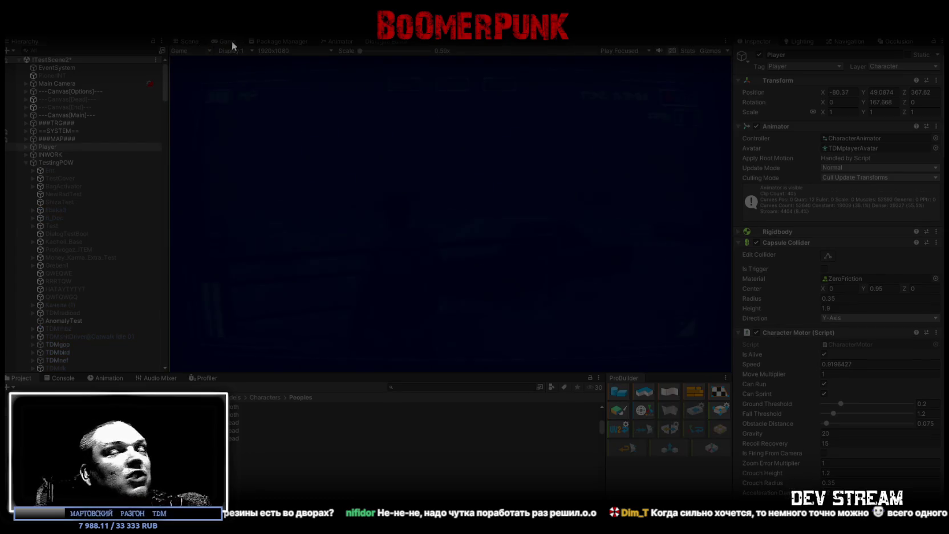
Step: Maximize the Game view as Play mode starts from the Player's new spot
{"action": "double_click", "coordinate": [235, 41]}
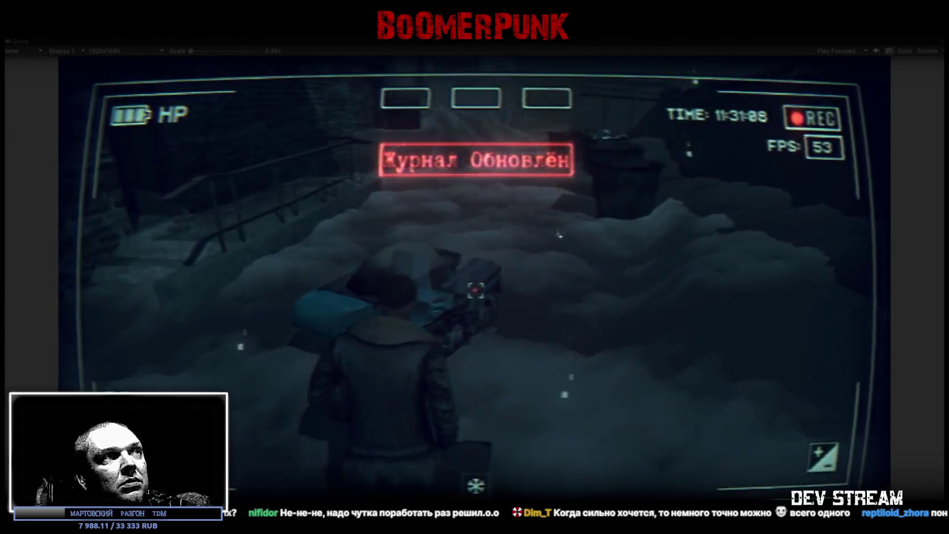
Step: Equip the ushanka hat, rifle, pistol, device and dark item into the equipment slots
{"action": "key", "text": "Tab"}
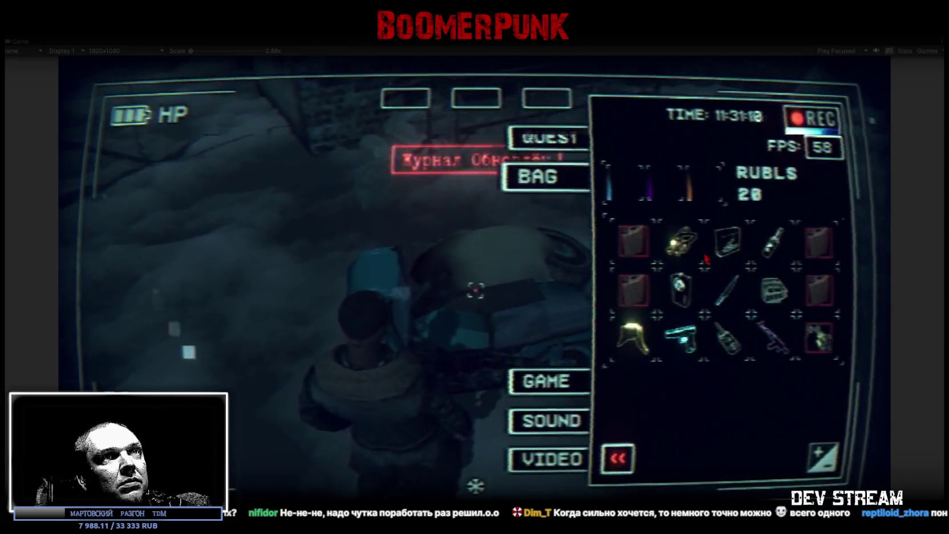
{"action": "left_click", "coordinate": [651, 339]}
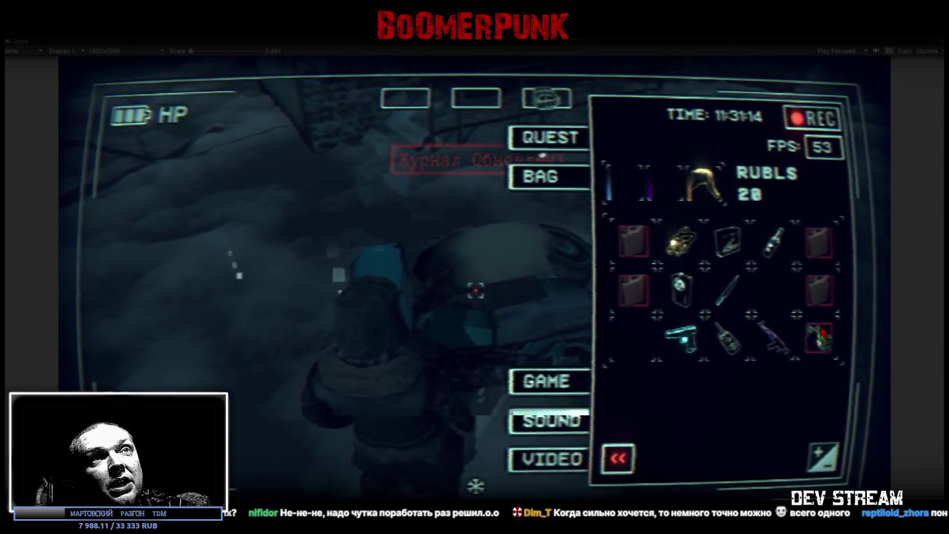
{"action": "left_click", "coordinate": [773, 338]}
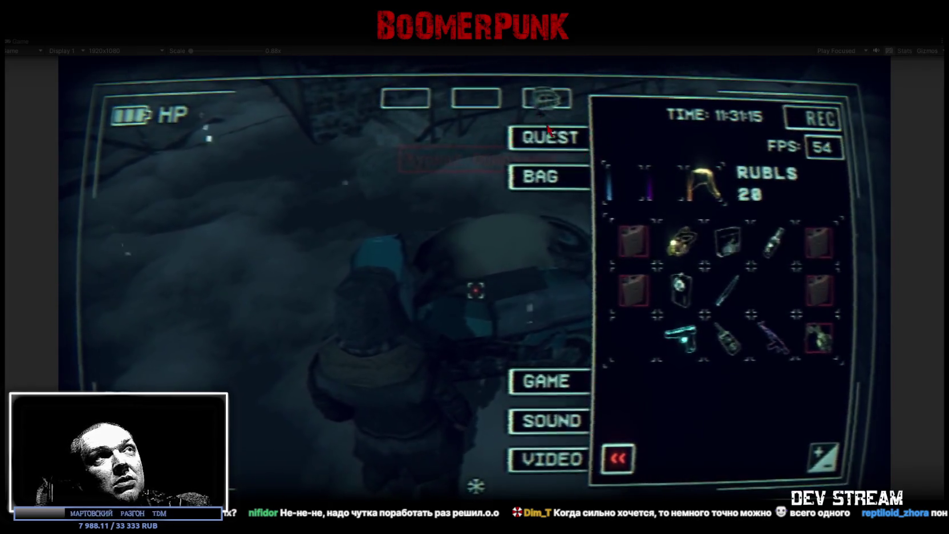
{"action": "left_click", "coordinate": [679, 341]}
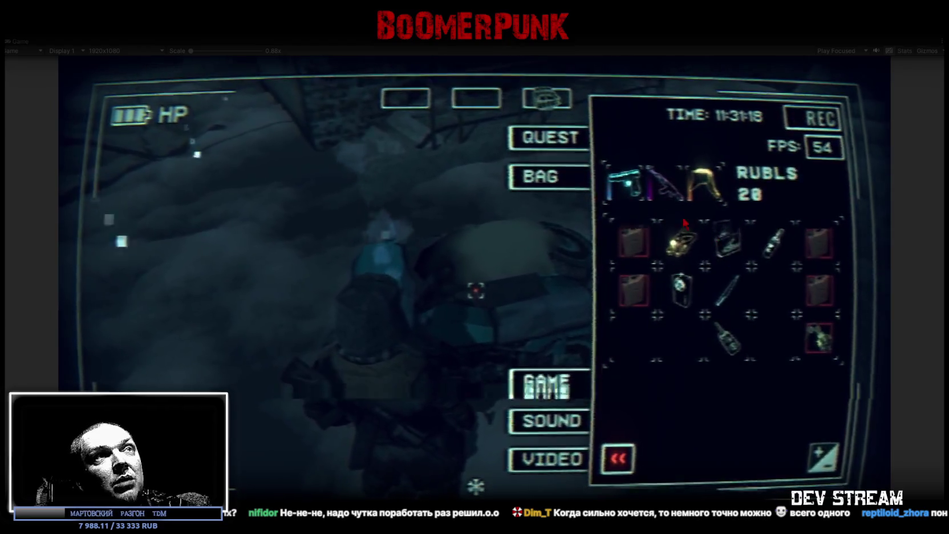
{"action": "left_click", "coordinate": [727, 238]}
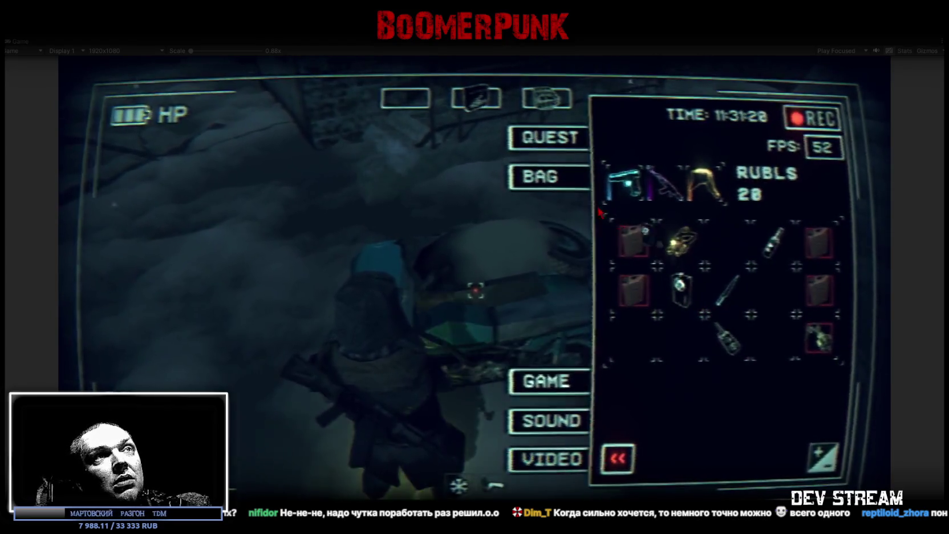
{"action": "left_click_drag", "start_coordinate": [601, 212], "coordinate": [409, 111]}
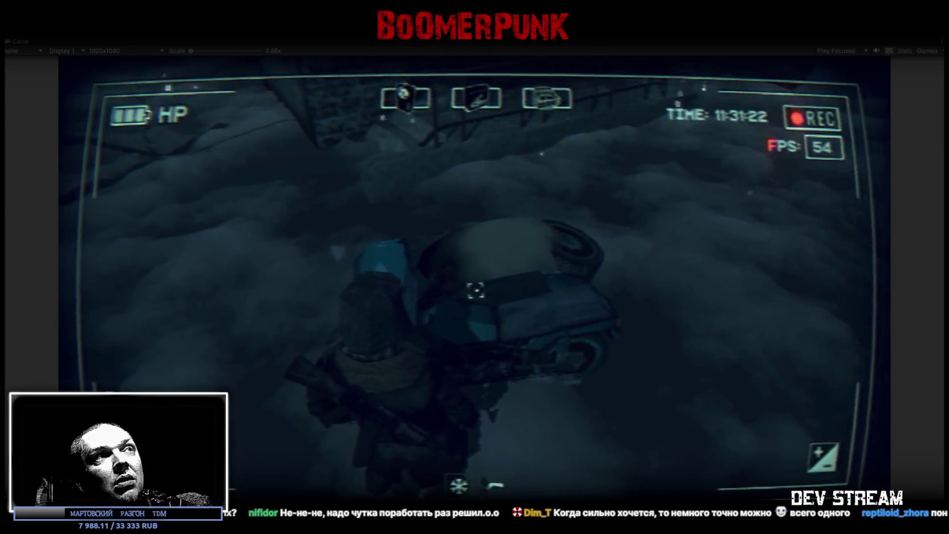
Step: Use the ignition keys from the inventory and ride the motorbike forward toward the cars
{"action": "key", "text": "Tab"}
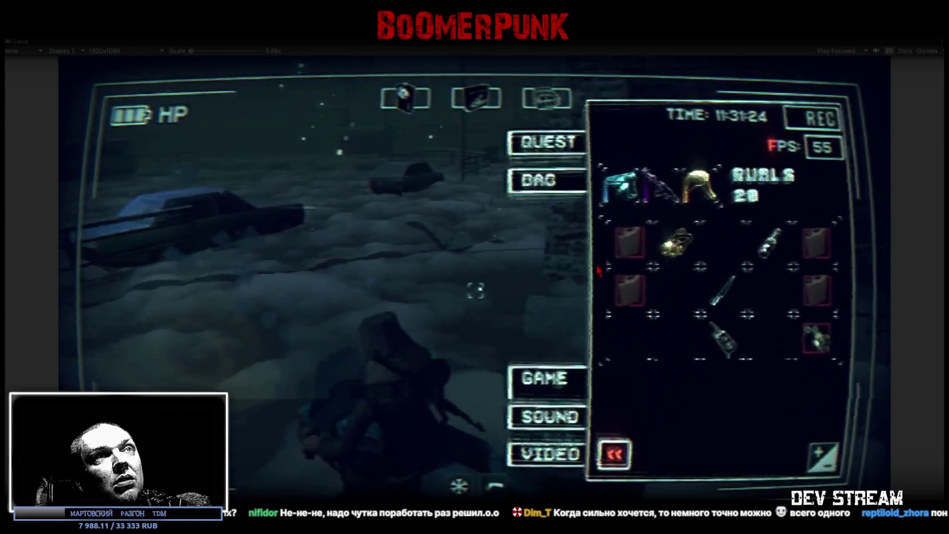
{"action": "left_click", "coordinate": [818, 337]}
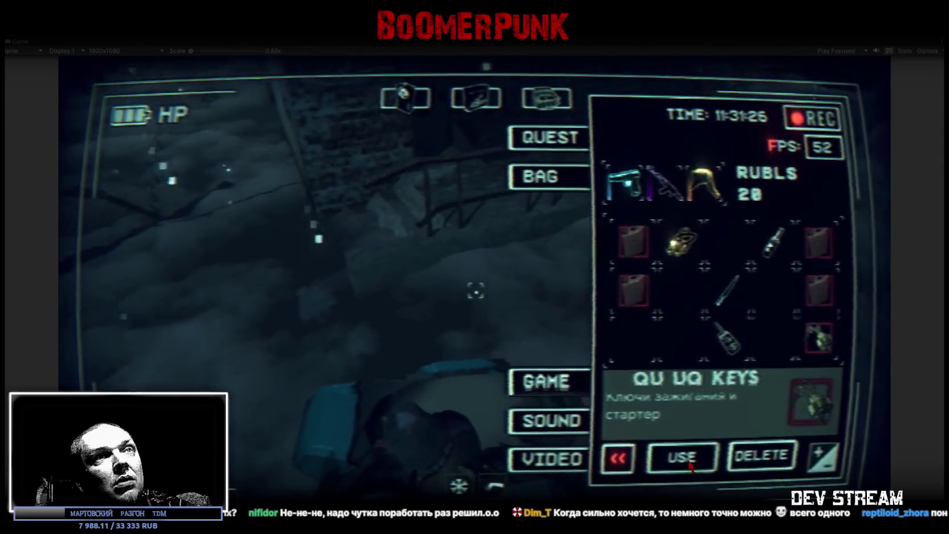
{"action": "left_click", "coordinate": [691, 467]}
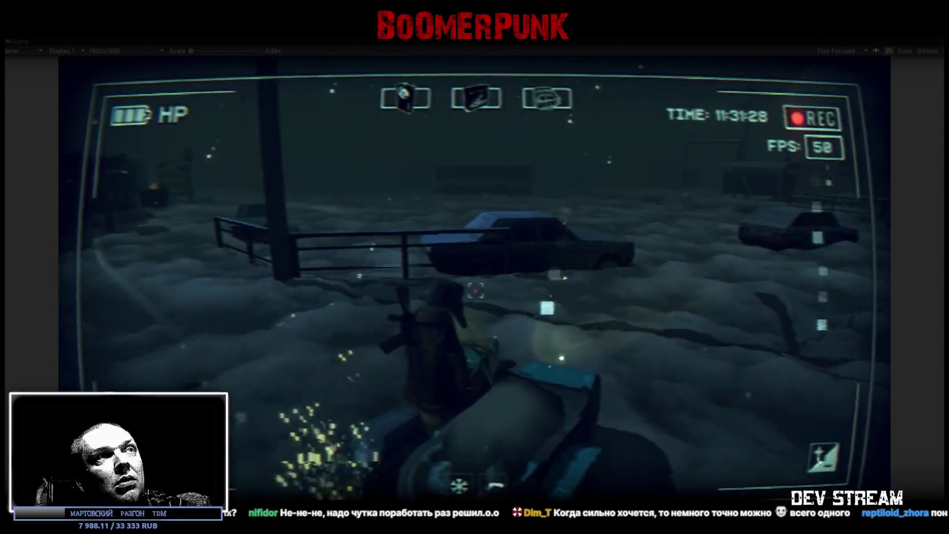
{"action": "key", "text": "e"}
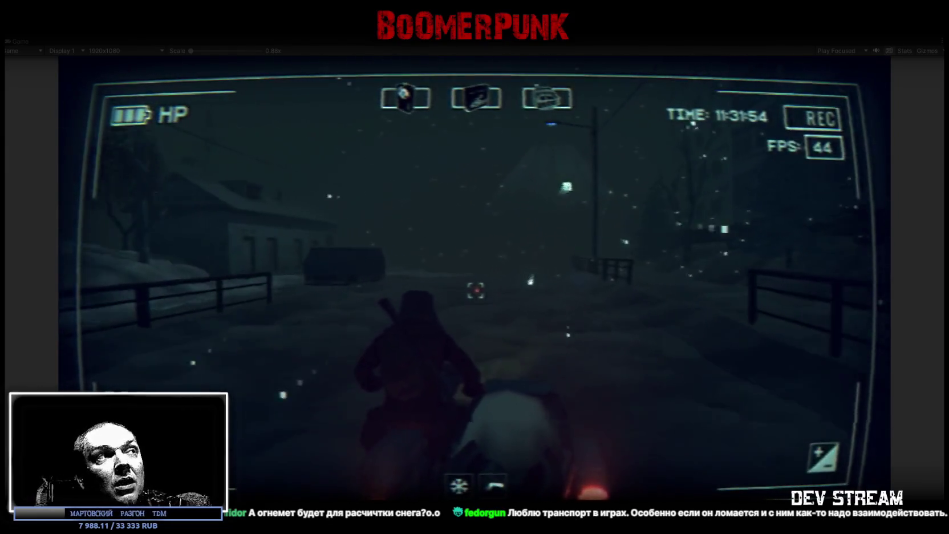
Step: Restore the full editor layout around the still-running game
{"action": "double_click", "coordinate": [15, 42]}
Step: Steer the motorbike left and right along the fence and down the snowy street
{"action": "key", "text": "a"}
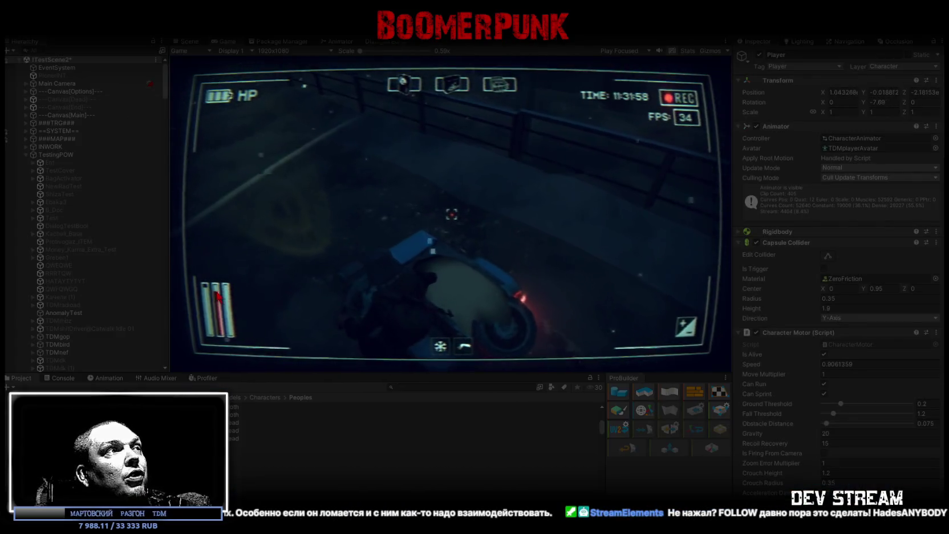
{"action": "key", "text": "d"}
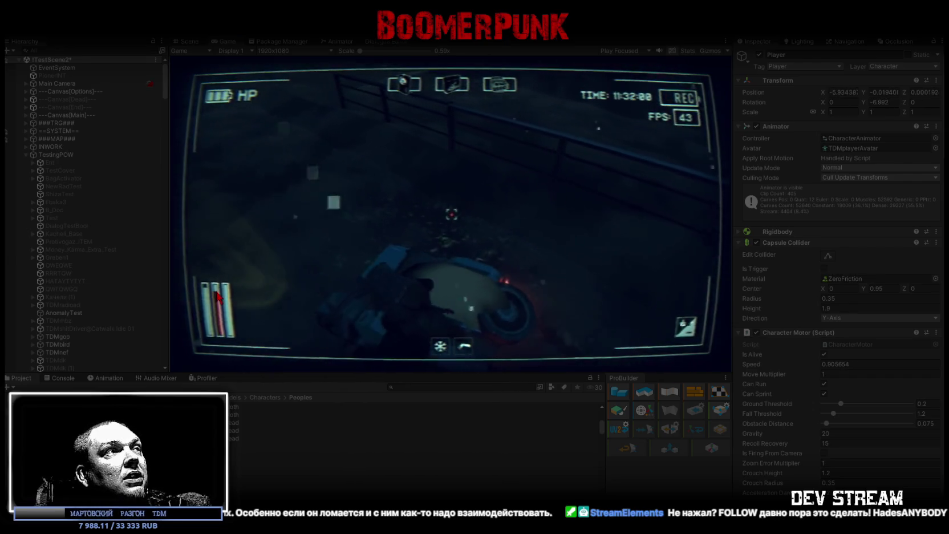
{"action": "key", "text": "a"}
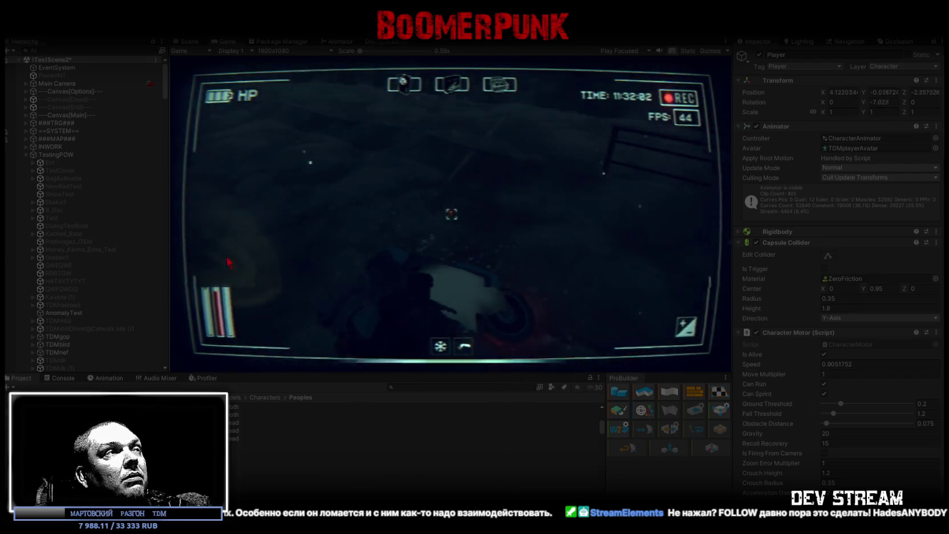
{"action": "key", "text": "d"}
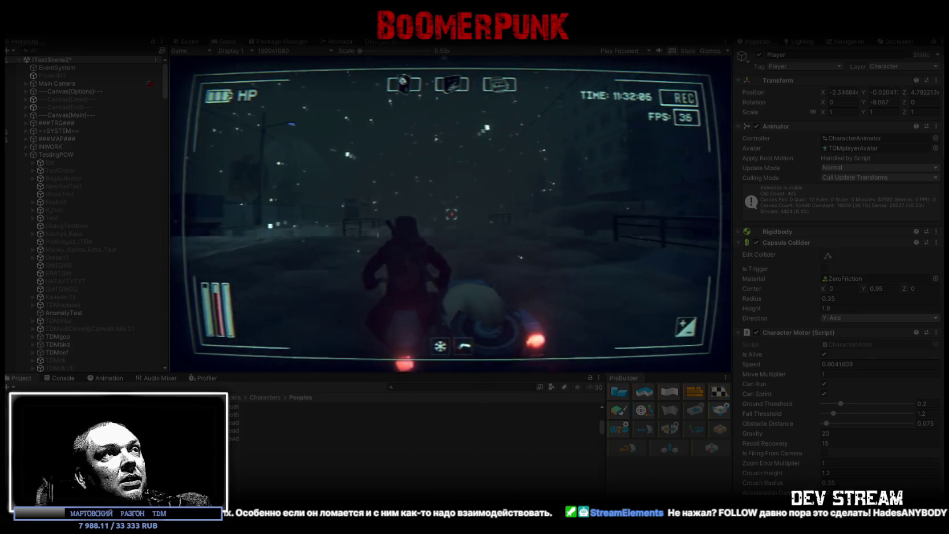
Step: Open the in-game menu and inventory, then enlarge the Game view to fill the editor
{"action": "key", "text": "Escape"}
{"action": "key", "text": "d"}
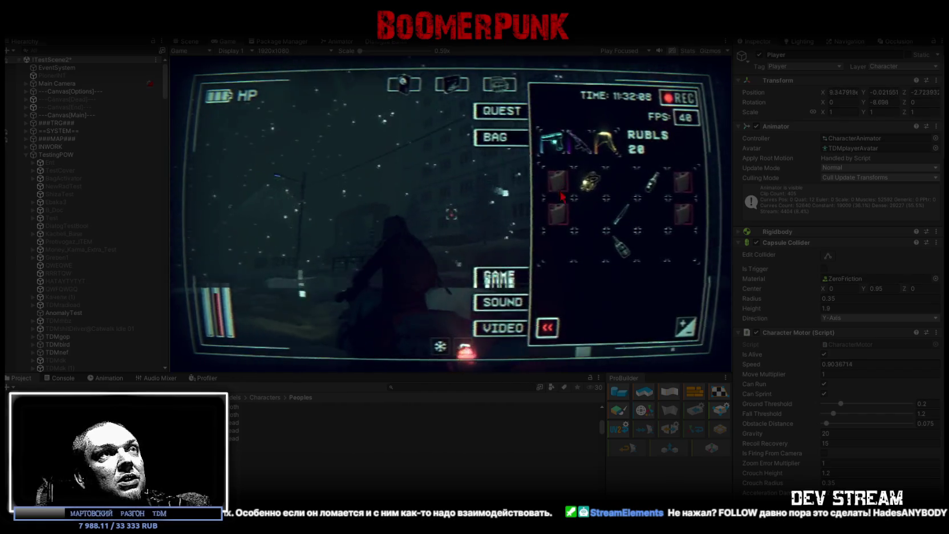
{"action": "double_click", "coordinate": [230, 40]}
Step: Close the inventory and ride off the bridge past the garages, across the snowfield and along the fence
{"action": "key", "text": "Escape"}
{"action": "key", "text": "w"}
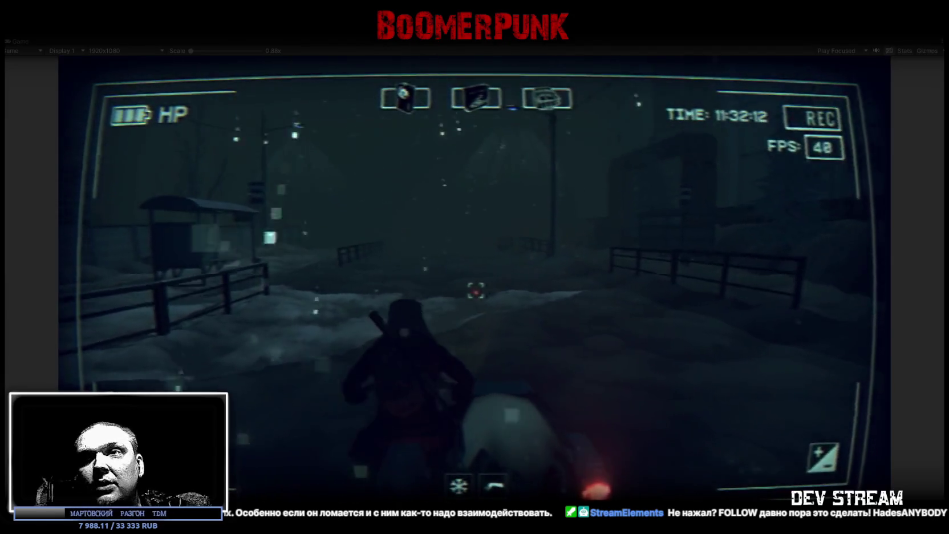
{"action": "key", "text": "w"}
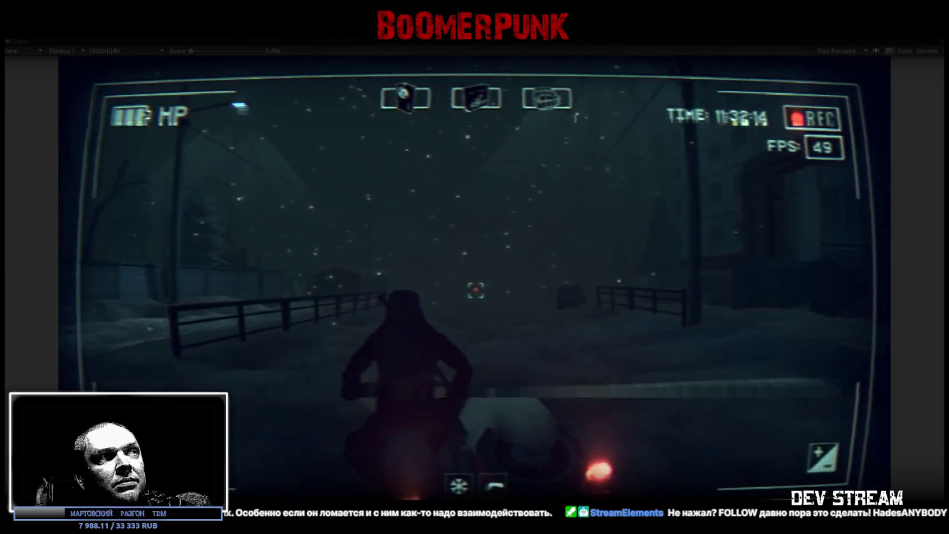
{"action": "key", "text": "w"}
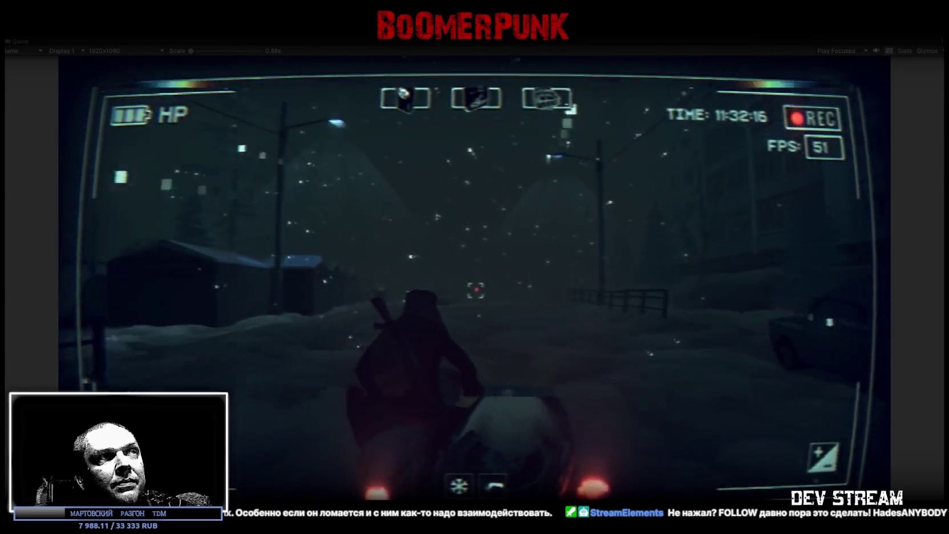
{"action": "key", "text": "w"}
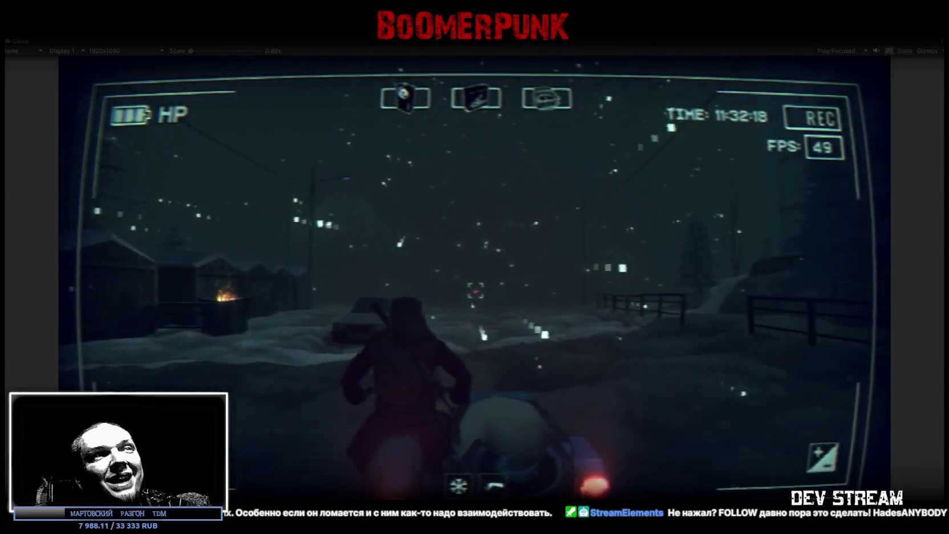
{"action": "key", "text": "w"}
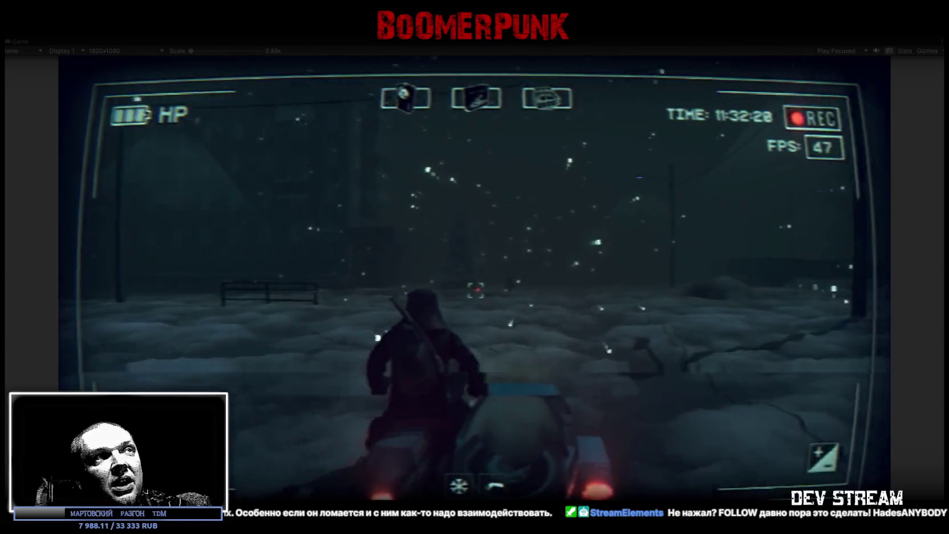
{"action": "key", "text": "w"}
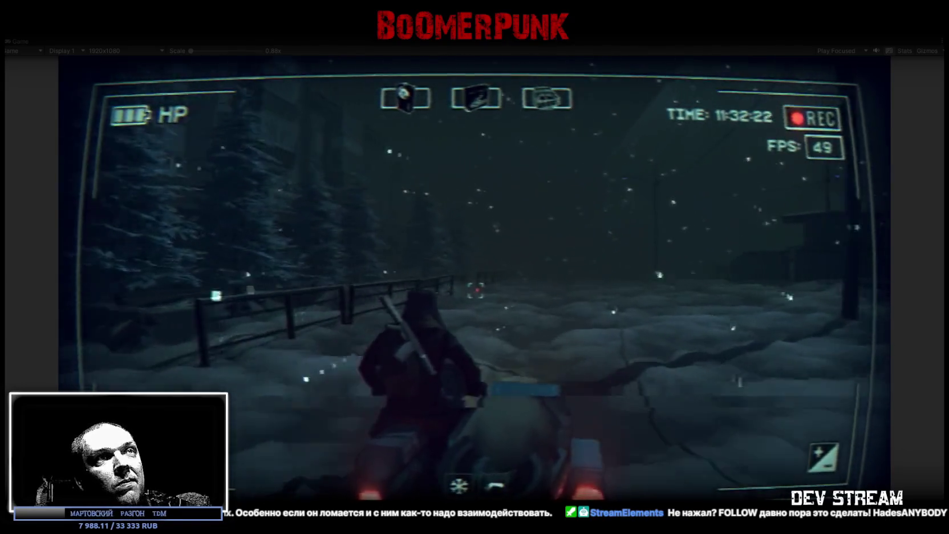
Step: Ride through the gate arch, past the apartment building, van and parked car toward the house
{"action": "key", "text": "w"}
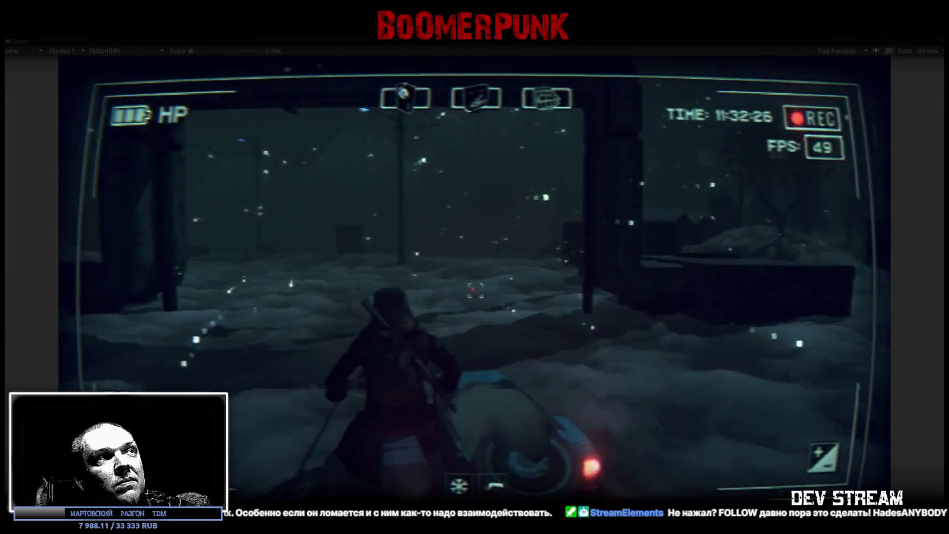
{"action": "key", "text": "w"}
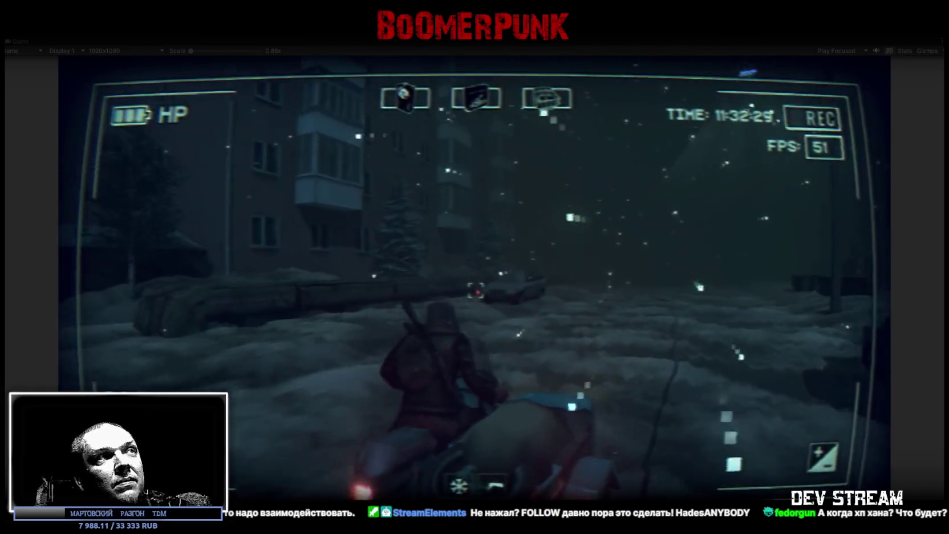
{"action": "key", "text": "w"}
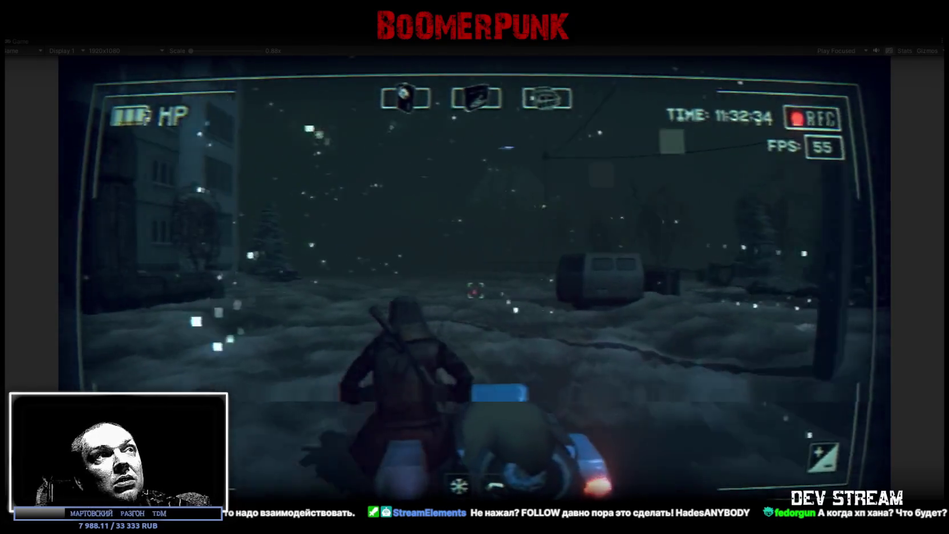
{"action": "key", "text": "a"}
{"action": "key", "text": "w"}
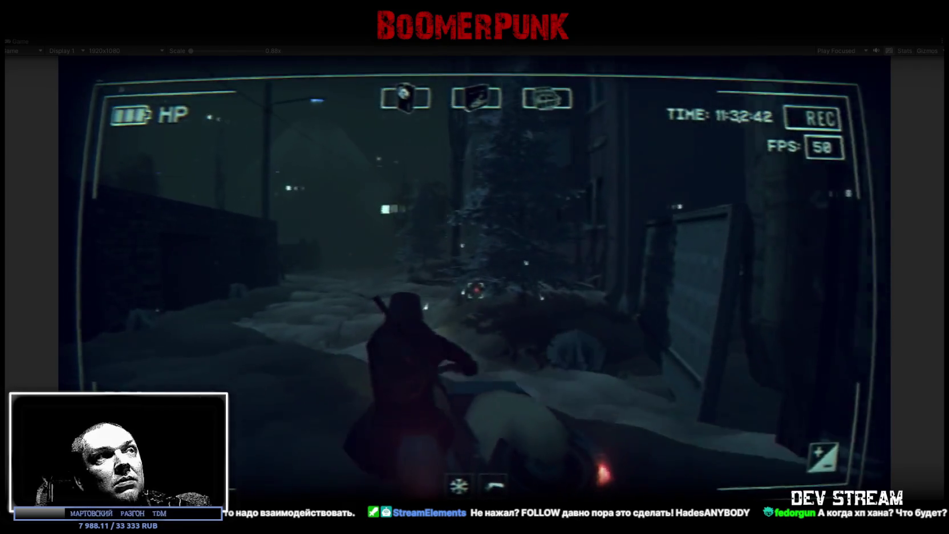
{"action": "key", "text": "w"}
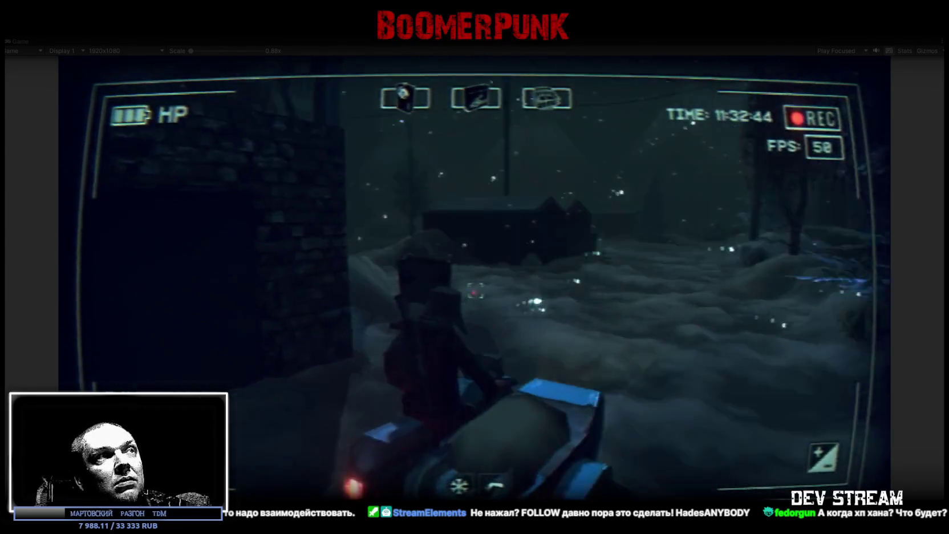
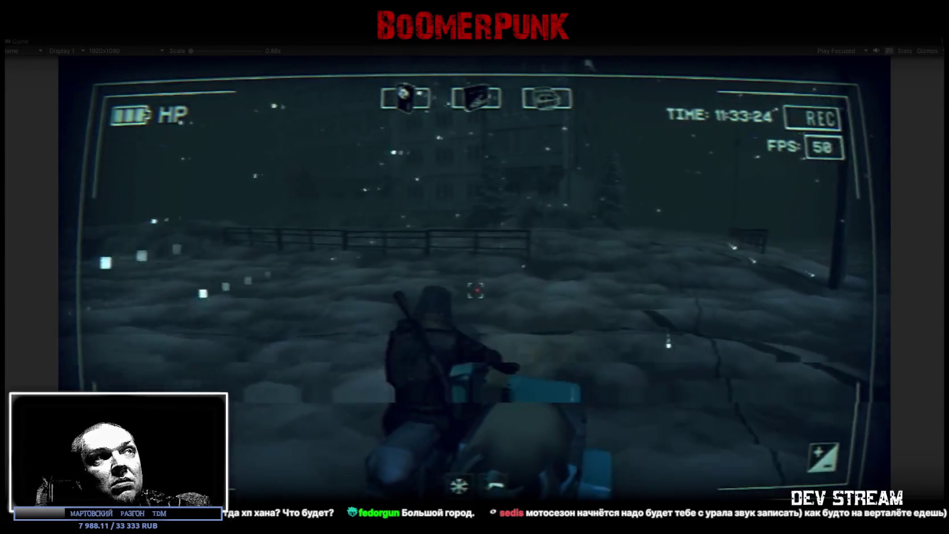
Step: Steer the motorcycle left along the fence, then ride forward past the lamp post toward the apartment blocks
{"action": "key", "text": "a"}
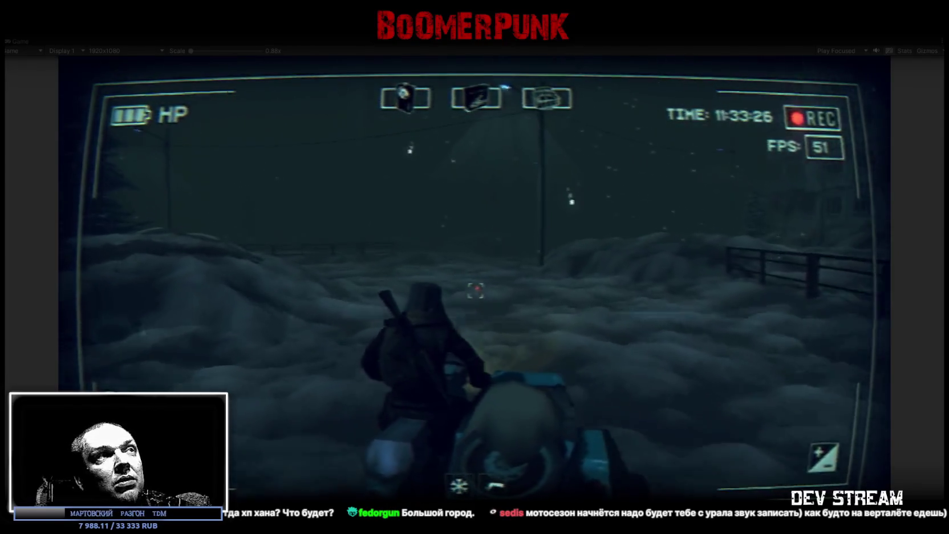
{"action": "key", "text": "a"}
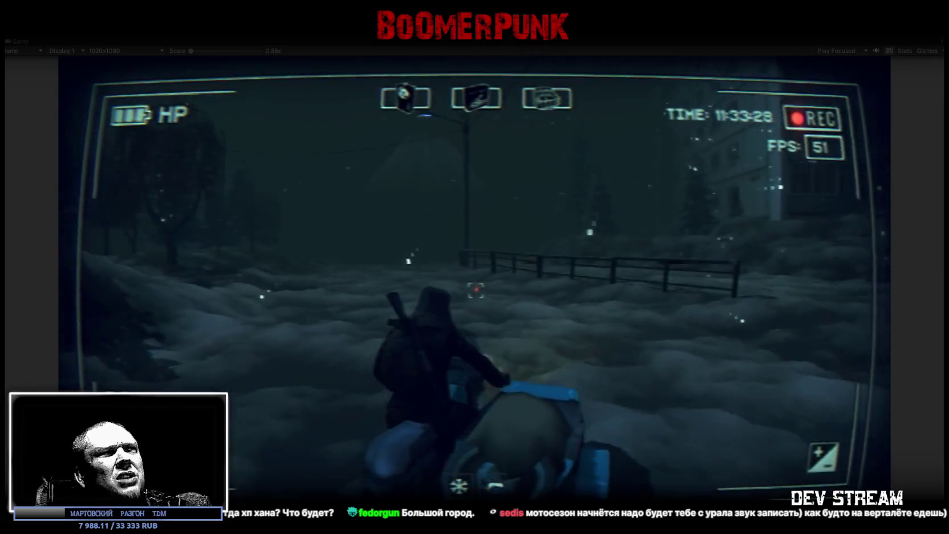
{"action": "key", "text": "a"}
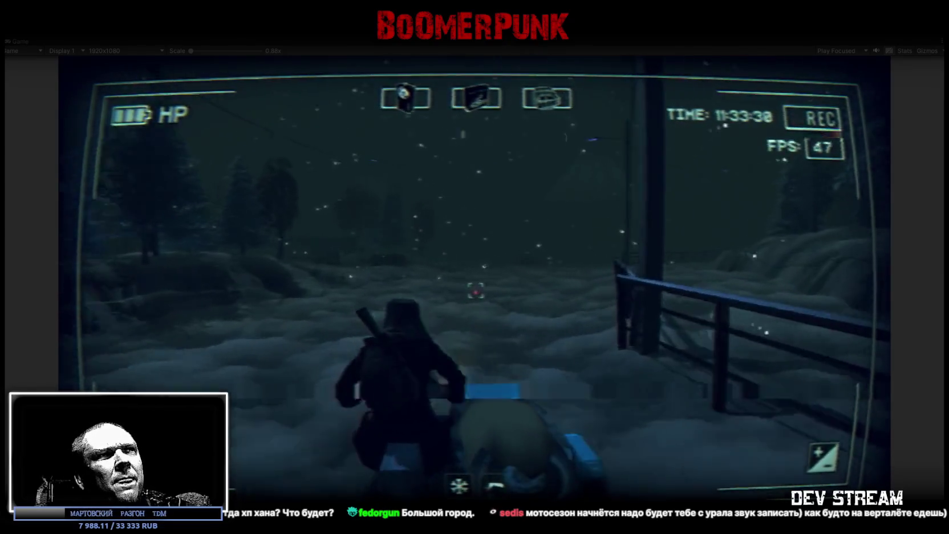
{"action": "key", "text": "w"}
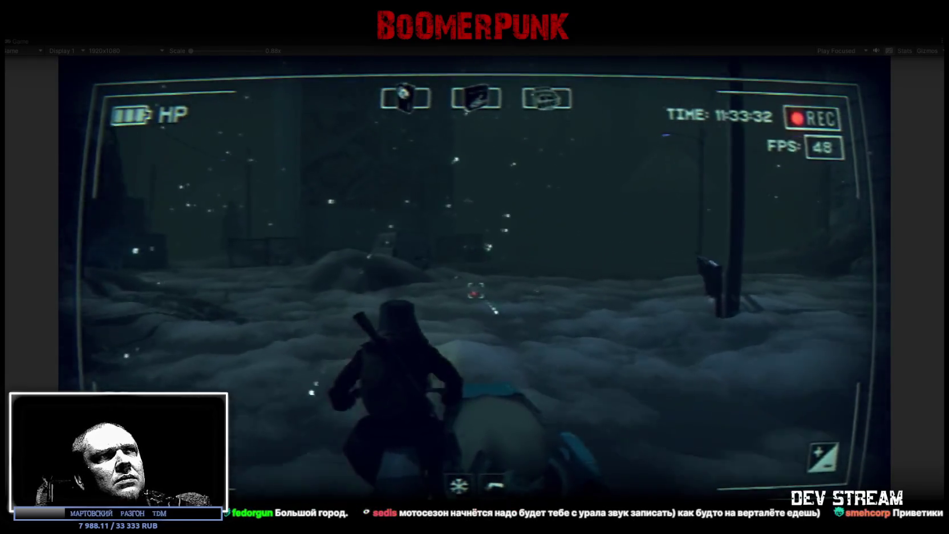
{"action": "key", "text": "w"}
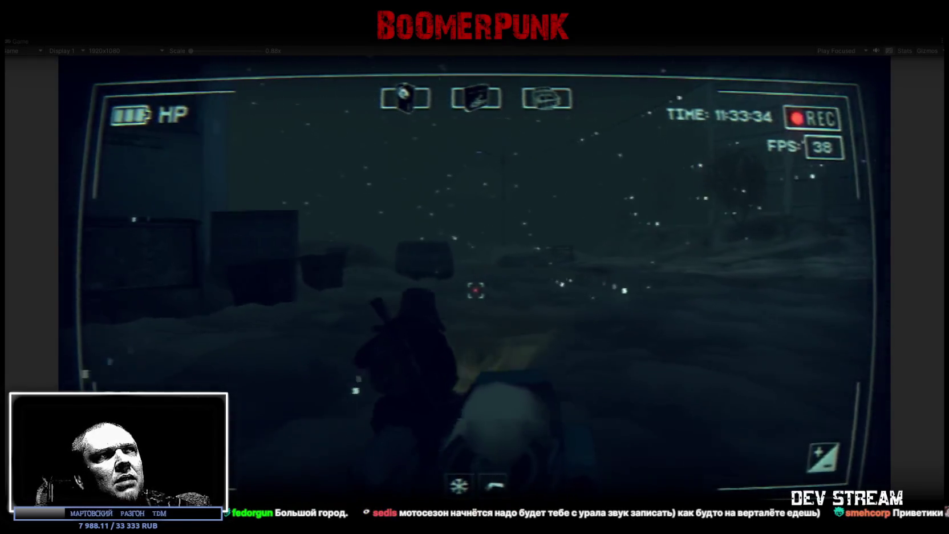
{"action": "key", "text": "w"}
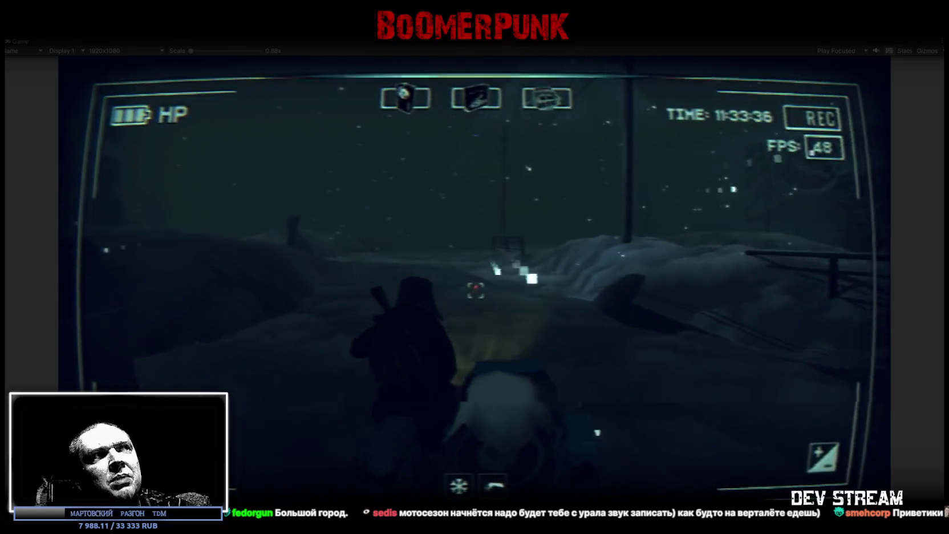
{"action": "key", "text": "w"}
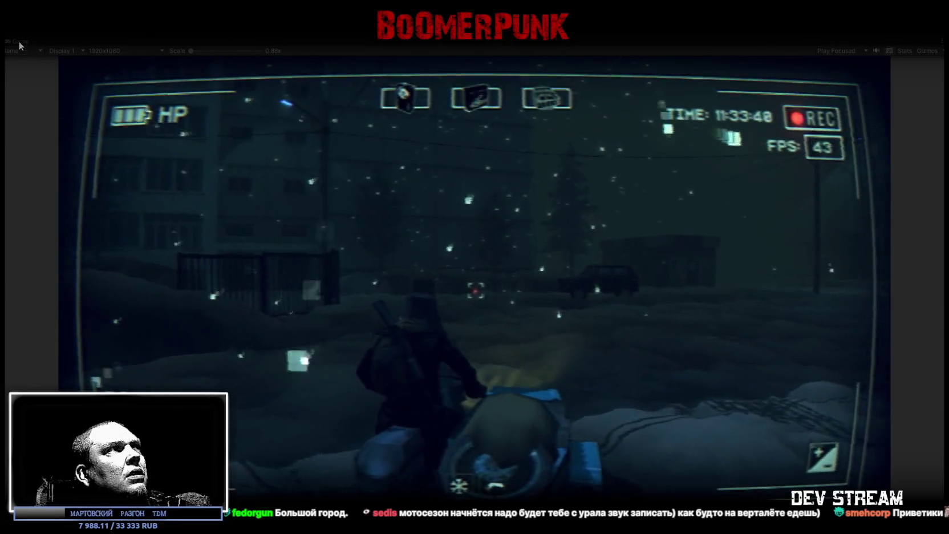
Step: Restore the full editor layout and ride along the fence toward the lit road
{"action": "double_click", "coordinate": [19, 40]}
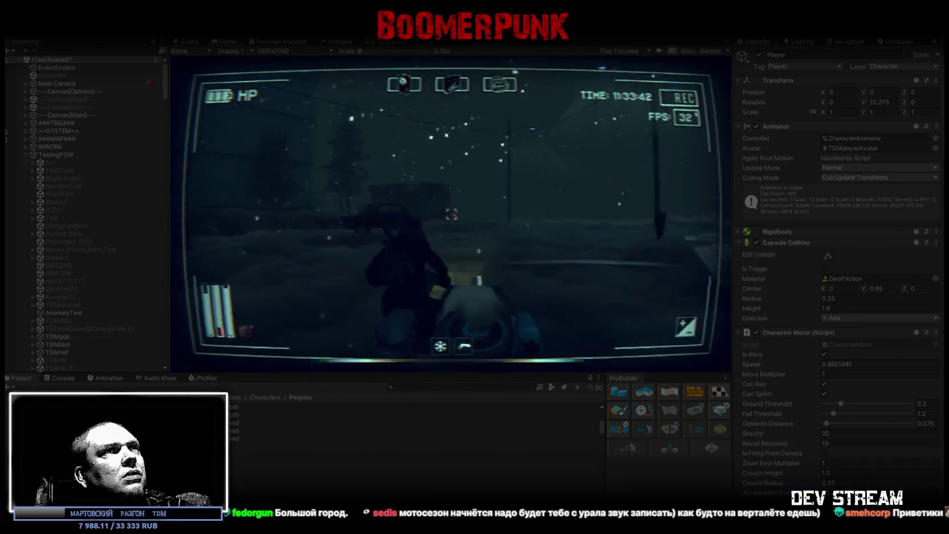
{"action": "key", "text": "w"}
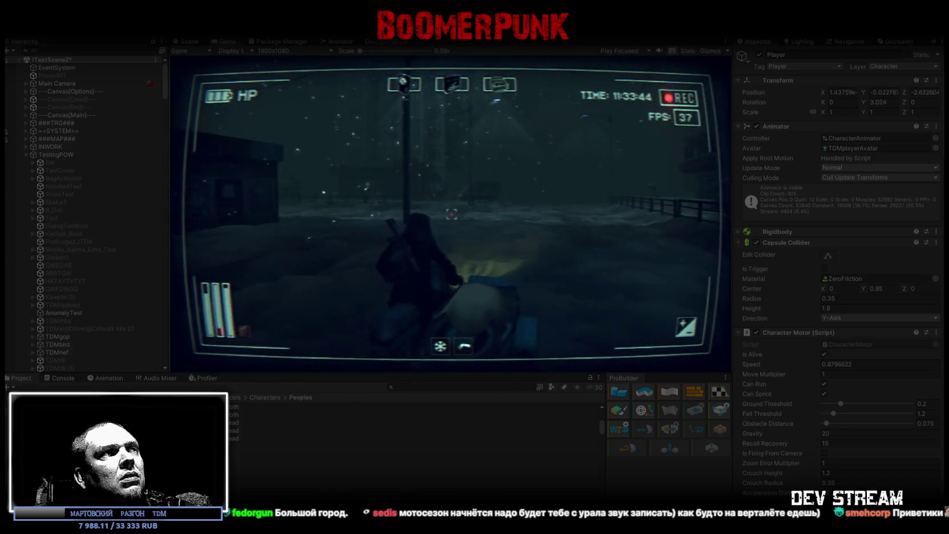
{"action": "key", "text": "w"}
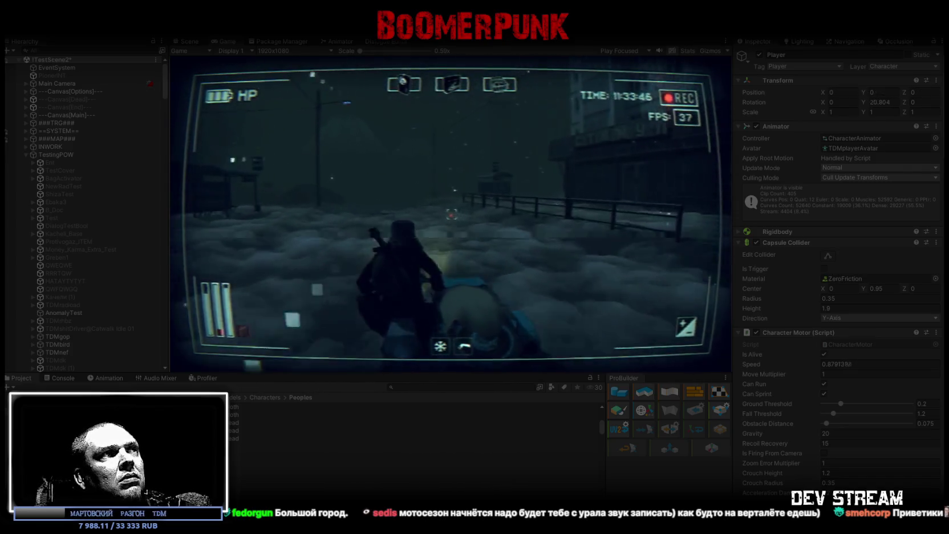
{"action": "key", "text": "w"}
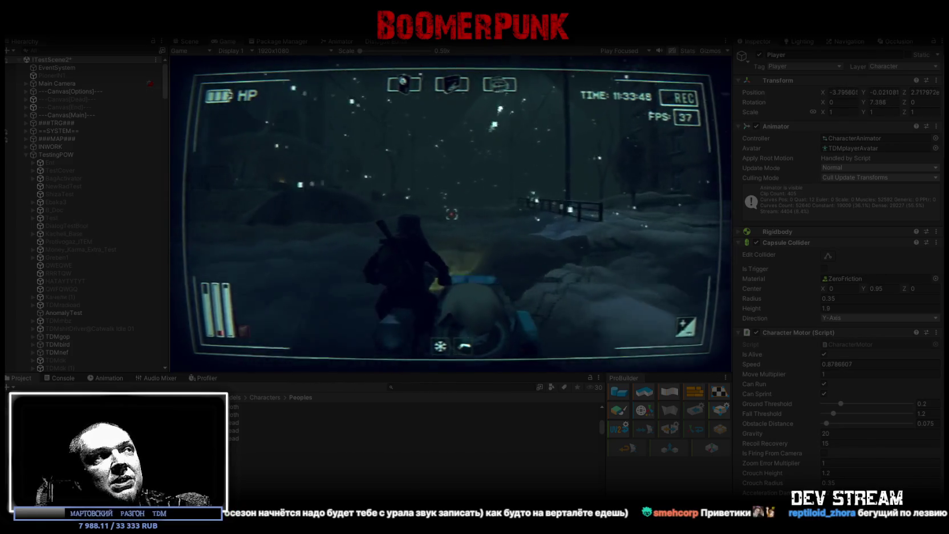
{"action": "key", "text": "w"}
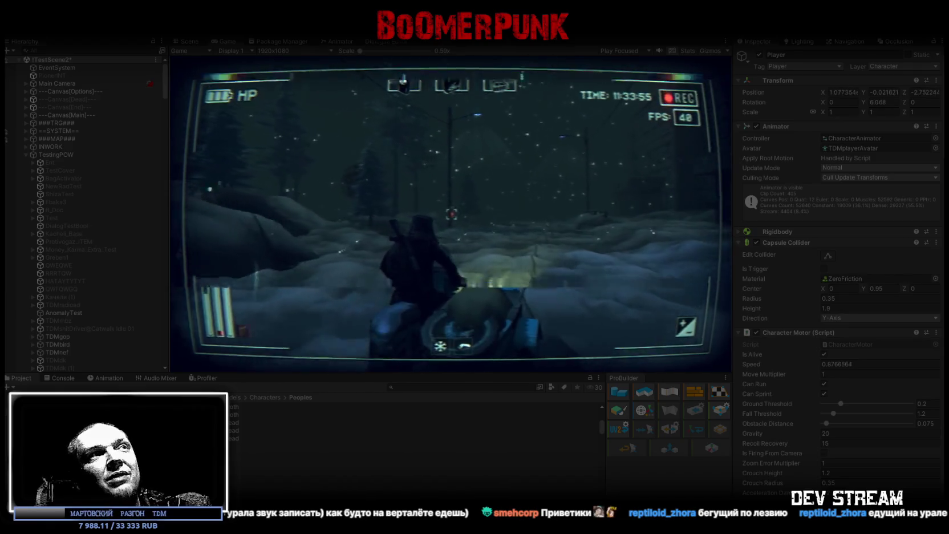
{"action": "key", "text": "w"}
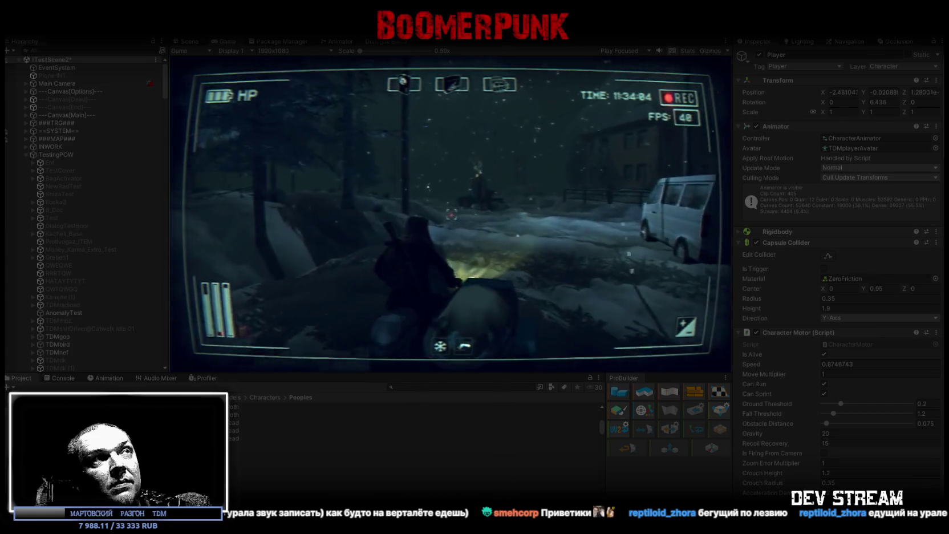
Step: Ride past the snowplough toward the tower and houses, then bring up the bag inventory showing 20 rubles
{"action": "key", "text": "w"}
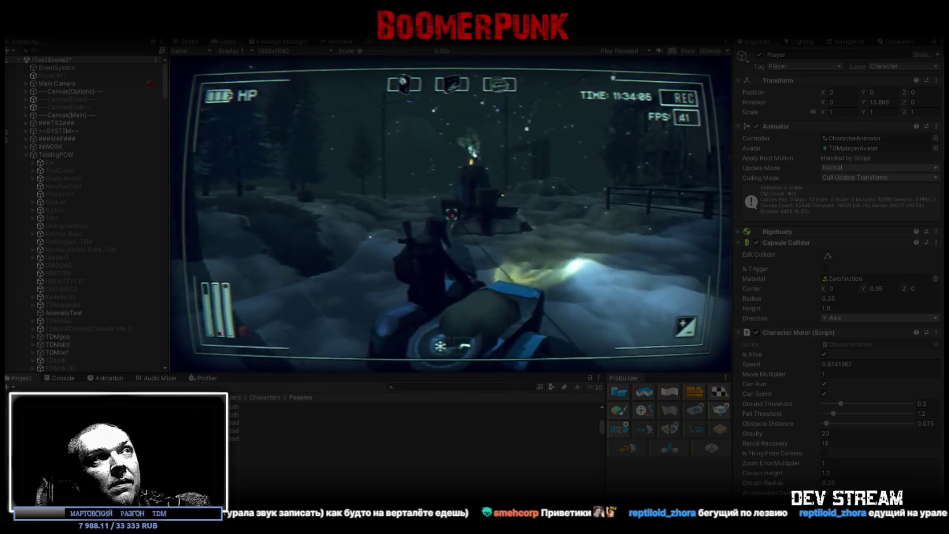
{"action": "key", "text": "w"}
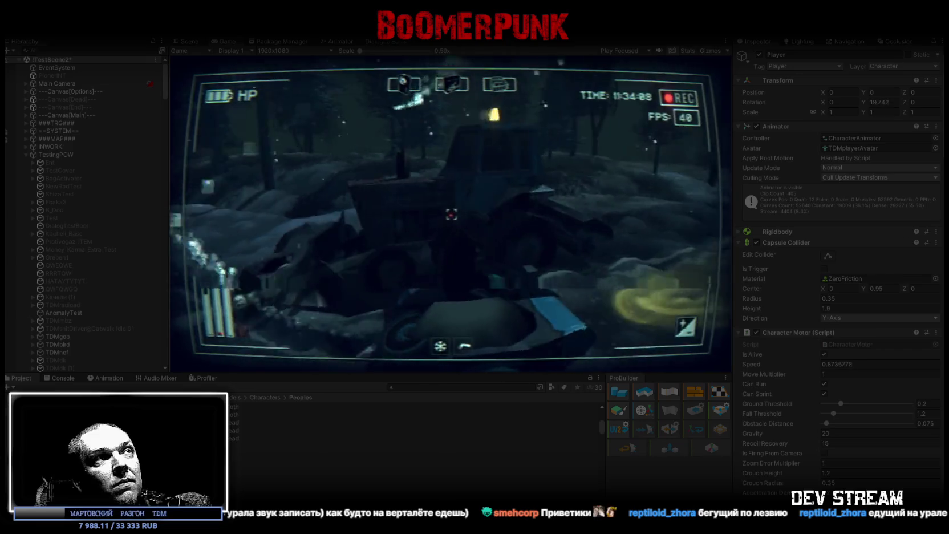
{"action": "key", "text": "w"}
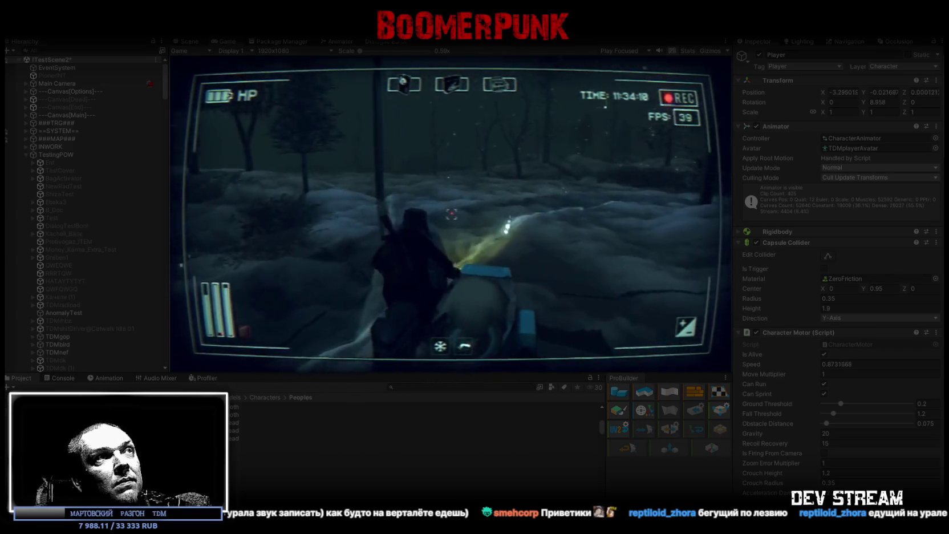
{"action": "key", "text": "w"}
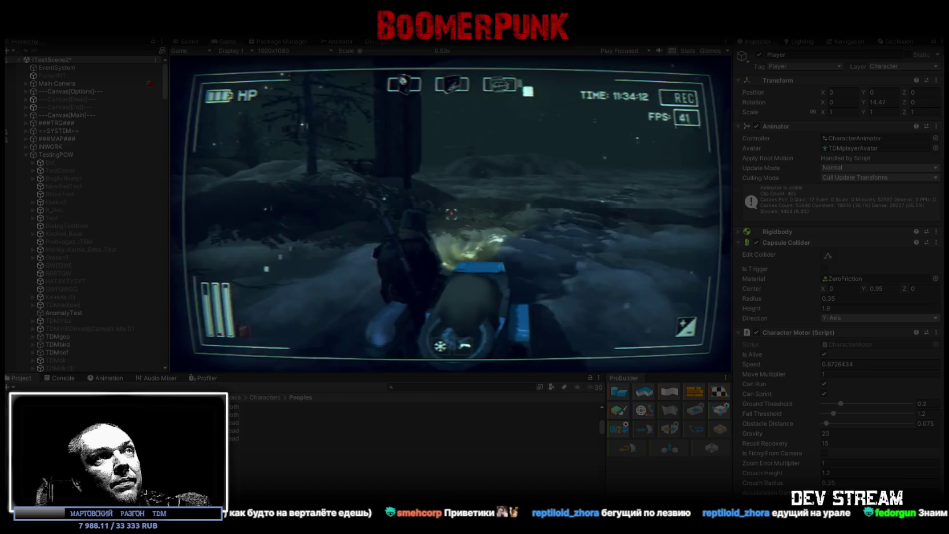
{"action": "key", "text": "w"}
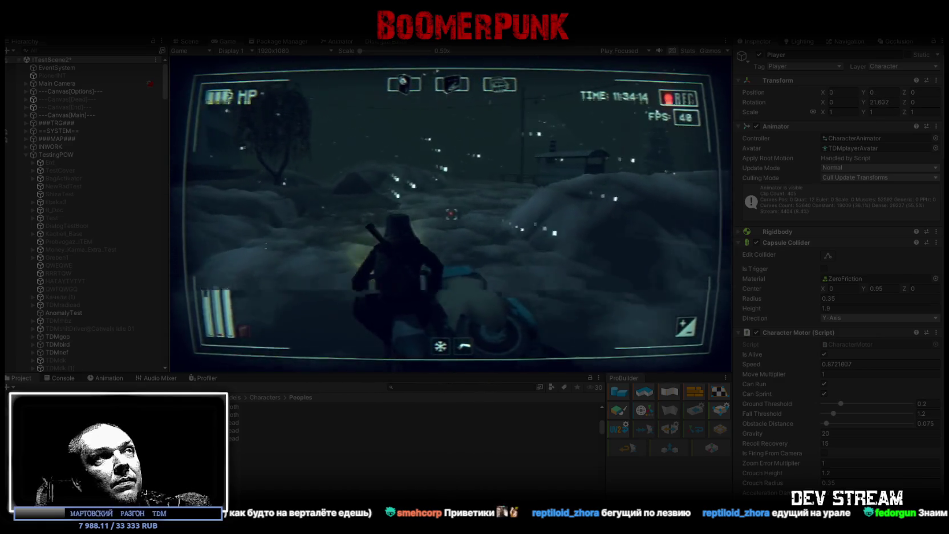
{"action": "key", "text": "w"}
{"action": "key", "text": "w"}
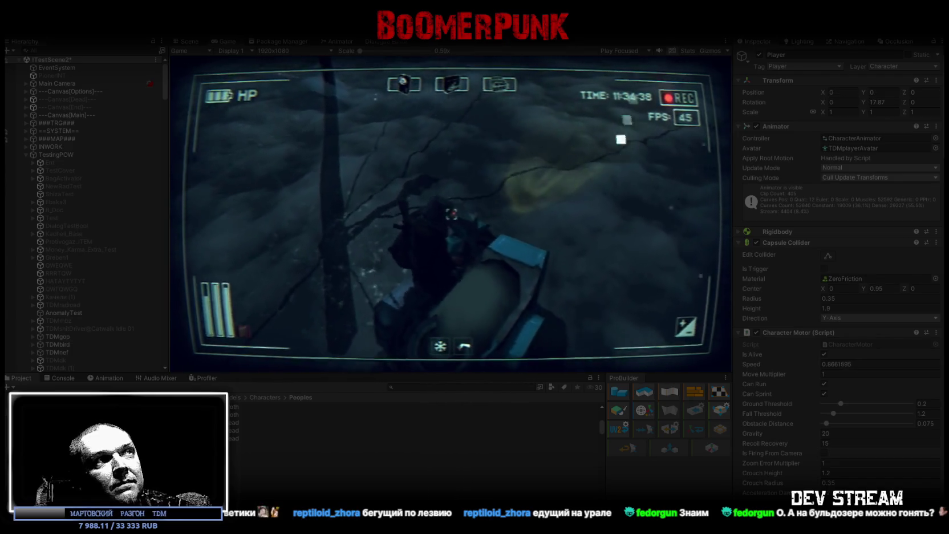
{"action": "key", "text": "Tab"}
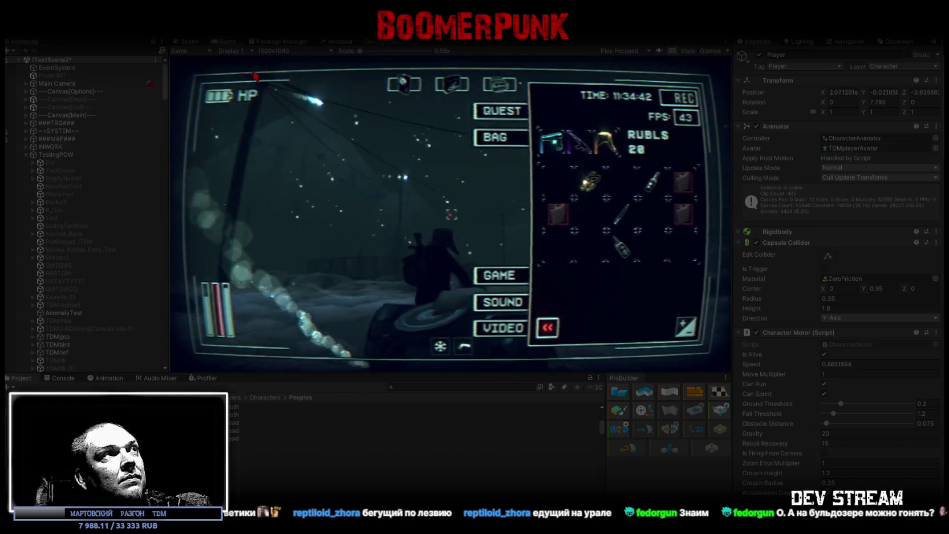
Step: Maximize the Game view, close the inventory, then reopen the side menu and choose GPS
{"action": "double_click", "coordinate": [227, 43]}
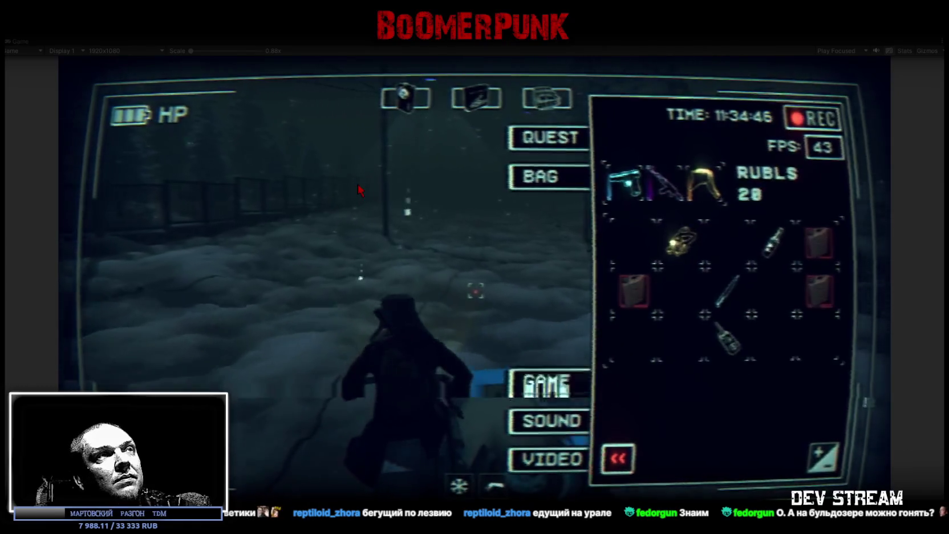
{"action": "key", "text": "Tab"}
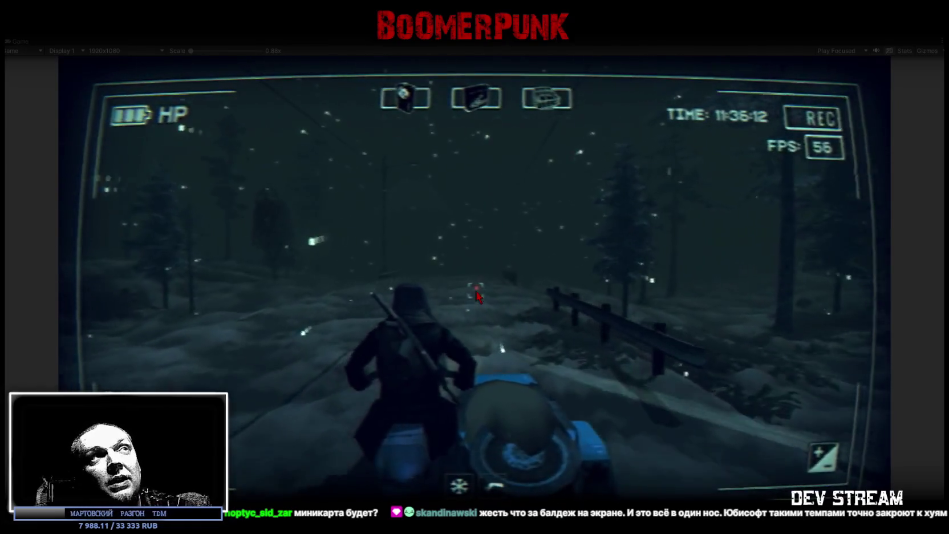
{"action": "key", "text": "Escape"}
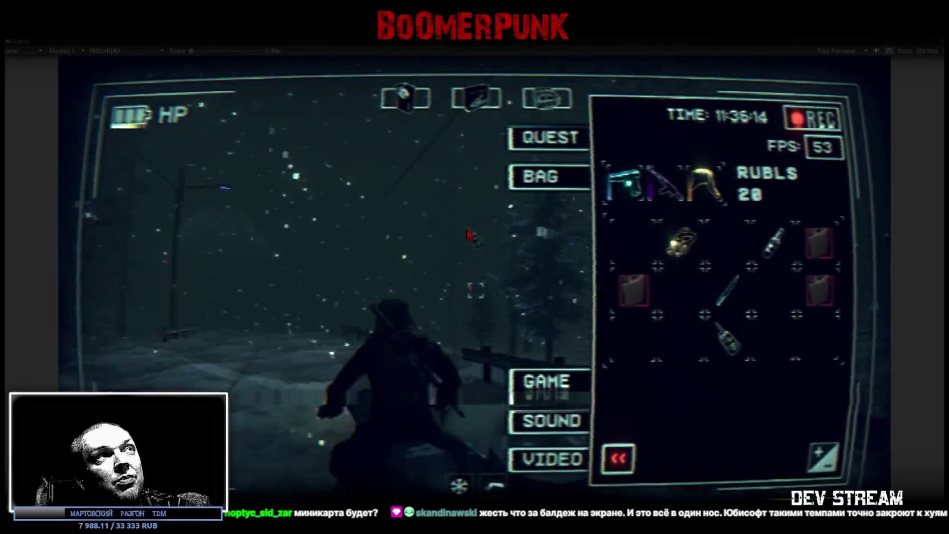
{"action": "left_click", "coordinate": [409, 109]}
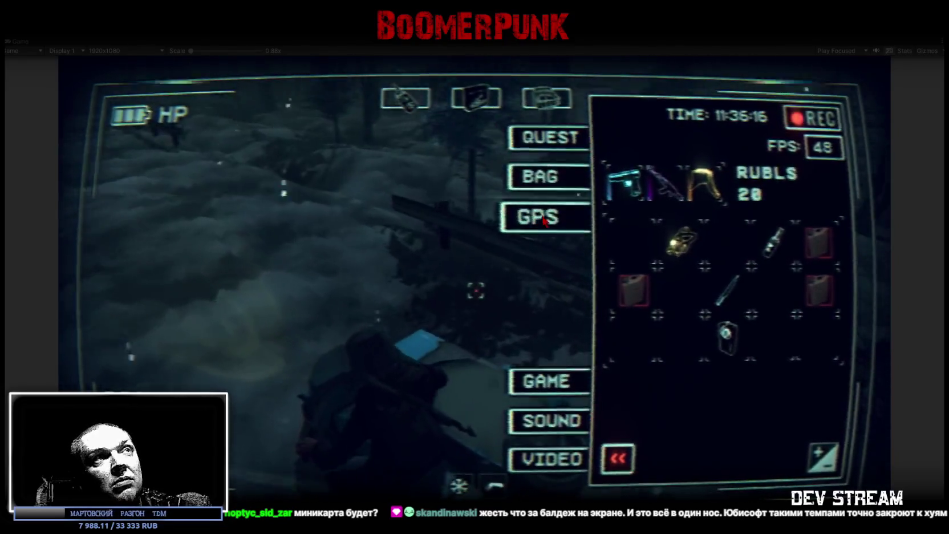